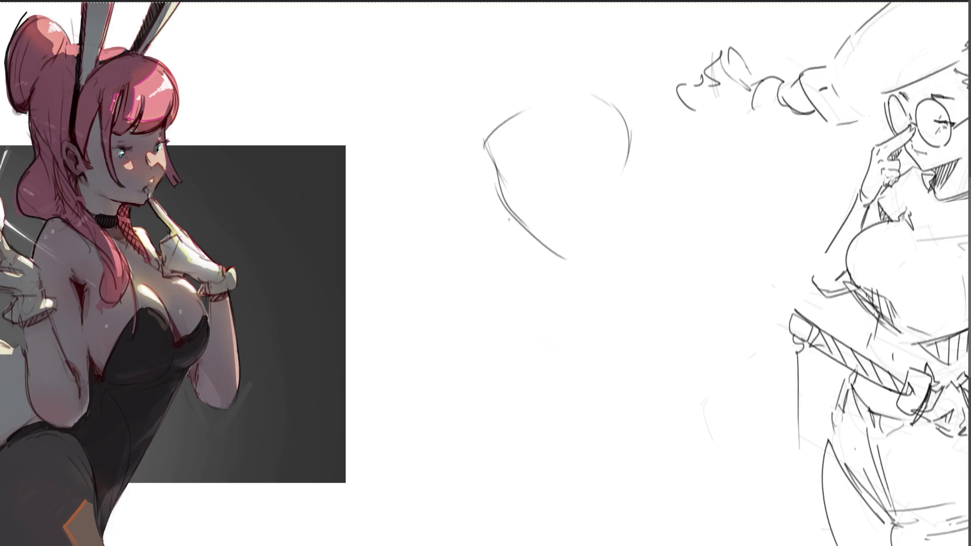
Pencil the jawline down to the chin, the right cheek and the brow line
{"action": "mouse_move", "coordinate": [500, 215]}
{"action": "left_mouse_down"}
{"action": "mouse_move", "coordinate": [569, 248]}
{"action": "mouse_move", "coordinate": [609, 230]}
{"action": "left_mouse_up"}
{"action": "left_click_drag", "start_coordinate": [643, 154], "coordinate": [609, 228]}
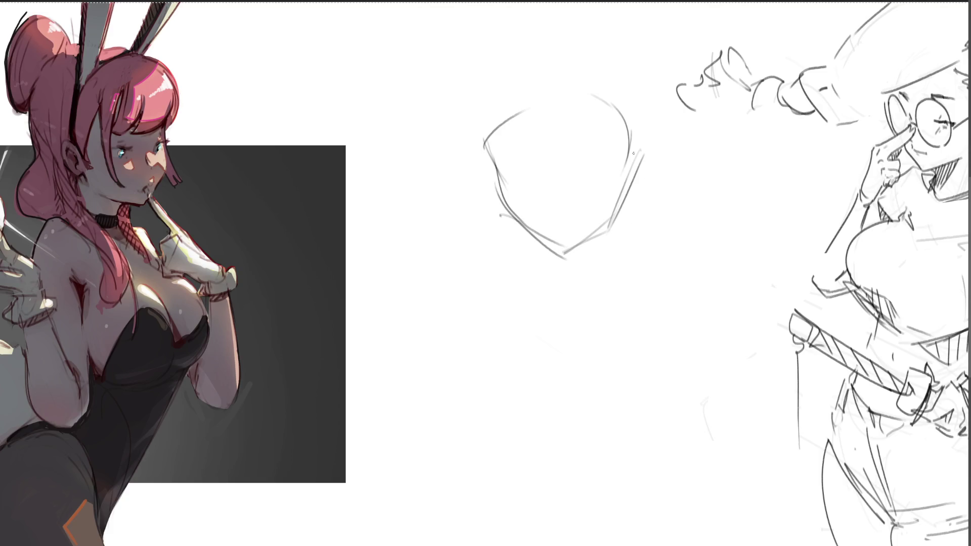
{"action": "mouse_move", "coordinate": [634, 112]}
{"action": "left_mouse_down"}
{"action": "mouse_move", "coordinate": [625, 174]}
{"action": "mouse_move", "coordinate": [622, 157]}
{"action": "left_mouse_up"}
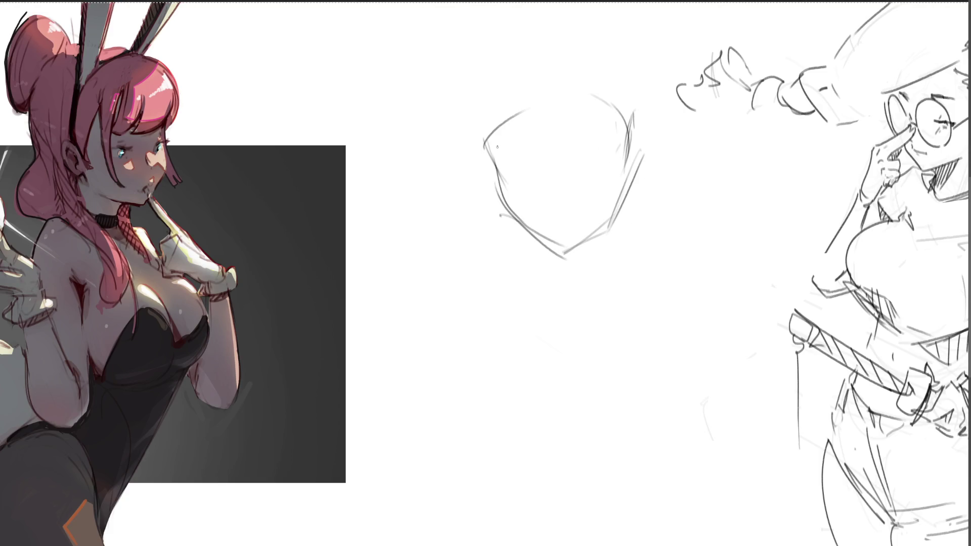
{"action": "mouse_move", "coordinate": [497, 147]}
{"action": "left_mouse_down"}
{"action": "mouse_move", "coordinate": [573, 149]}
{"action": "mouse_move", "coordinate": [623, 128]}
{"action": "left_mouse_up"}
{"action": "mouse_move", "coordinate": [578, 150]}
{"action": "left_mouse_down"}
{"action": "mouse_move", "coordinate": [627, 126]}
{"action": "mouse_move", "coordinate": [592, 162]}
{"action": "left_mouse_up"}
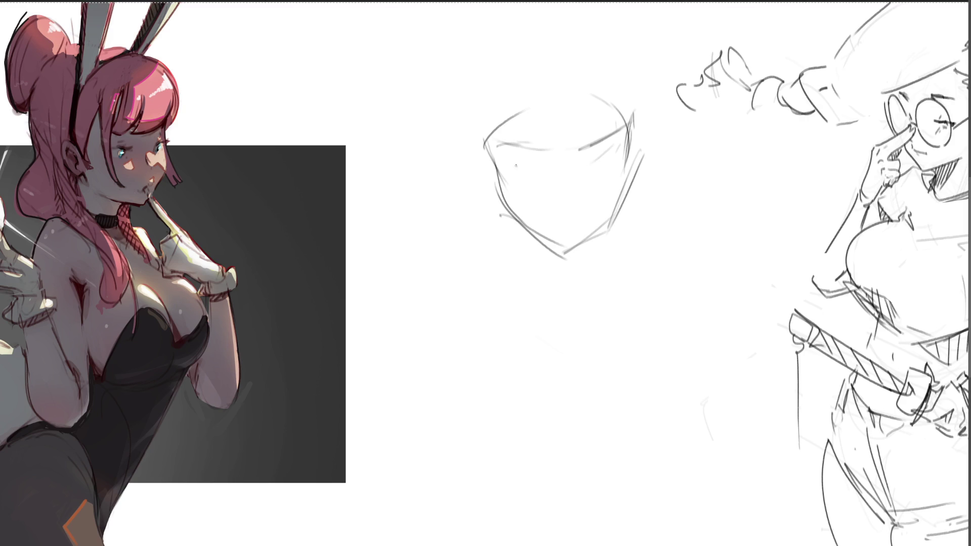
Draw both eyes with darkened pupils and corners
{"action": "mouse_move", "coordinate": [510, 168]}
{"action": "left_mouse_down"}
{"action": "mouse_move", "coordinate": [541, 174]}
{"action": "mouse_move", "coordinate": [514, 172]}
{"action": "left_mouse_up"}
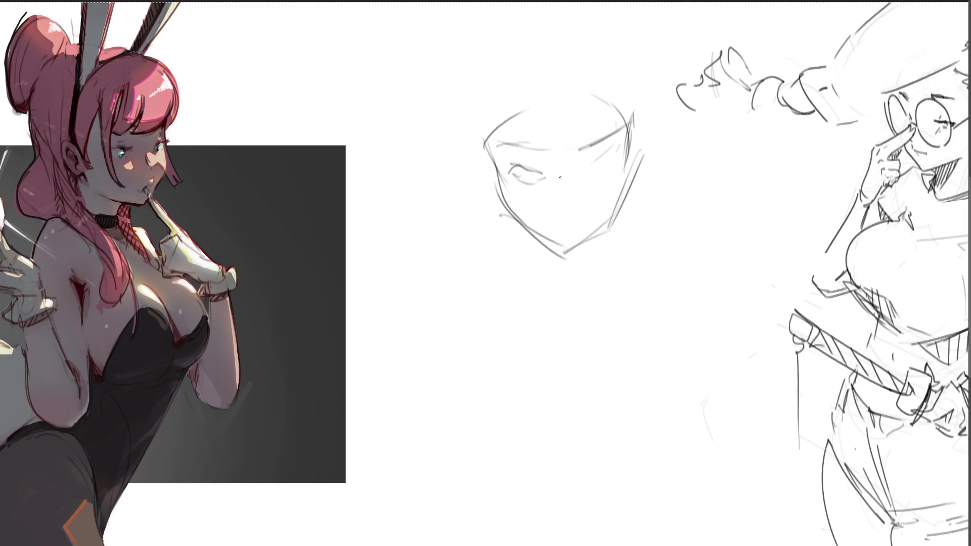
{"action": "mouse_move", "coordinate": [585, 167]}
{"action": "left_mouse_down"}
{"action": "mouse_move", "coordinate": [605, 155]}
{"action": "mouse_move", "coordinate": [582, 169]}
{"action": "mouse_move", "coordinate": [608, 172]}
{"action": "left_mouse_up"}
{"action": "left_click_drag", "start_coordinate": [621, 161], "coordinate": [600, 175]}
{"action": "mouse_move", "coordinate": [608, 167]}
{"action": "left_mouse_down"}
{"action": "mouse_move", "coordinate": [580, 170]}
{"action": "mouse_move", "coordinate": [632, 152]}
{"action": "left_mouse_up"}
{"action": "left_click_drag", "start_coordinate": [496, 171], "coordinate": [516, 174]}
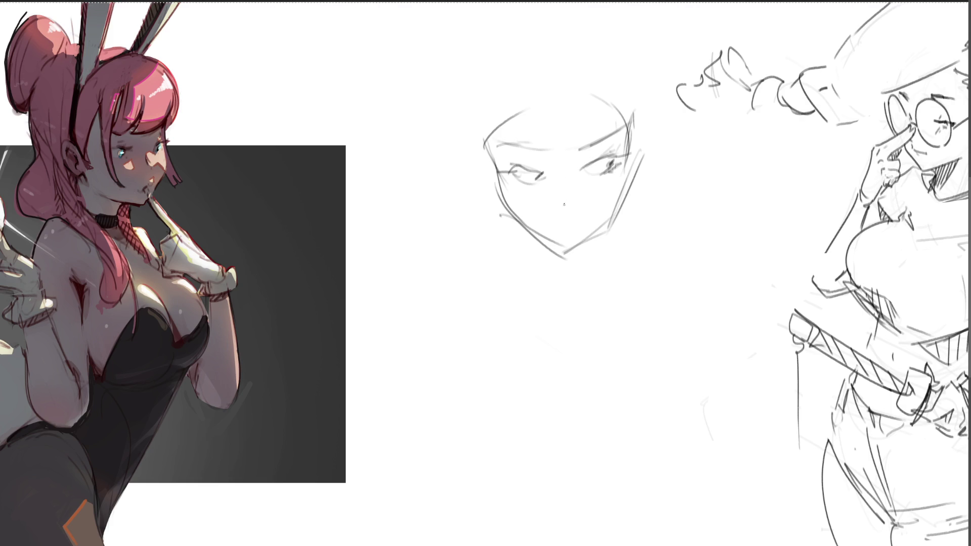
Add the nose and mouth, then retrace the cheek contours and jaw-to-chin outline
{"action": "mouse_move", "coordinate": [552, 167]}
{"action": "left_mouse_down"}
{"action": "mouse_move", "coordinate": [566, 197]}
{"action": "mouse_move", "coordinate": [544, 199]}
{"action": "mouse_move", "coordinate": [584, 197]}
{"action": "left_mouse_up"}
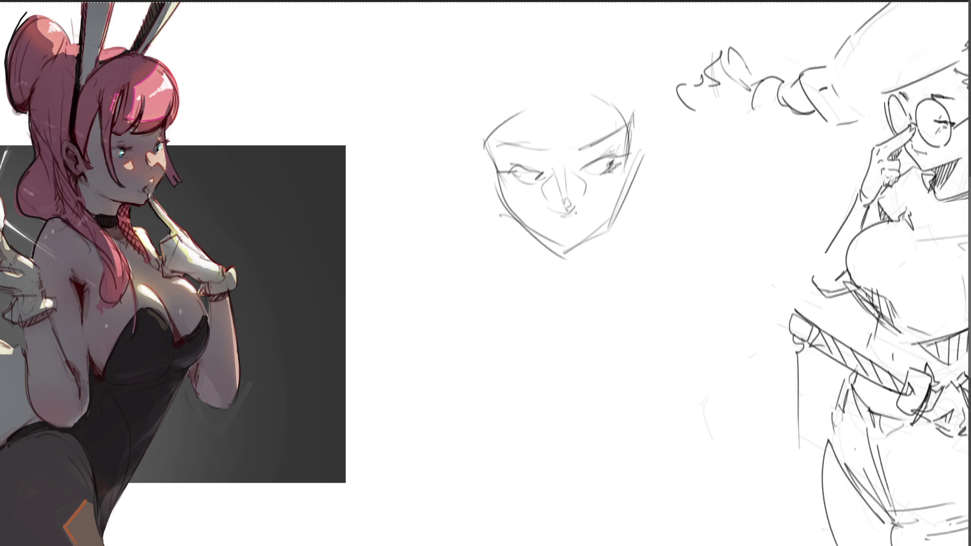
{"action": "left_click_drag", "start_coordinate": [550, 226], "coordinate": [591, 213]}
{"action": "left_click_drag", "start_coordinate": [625, 172], "coordinate": [609, 215]}
{"action": "mouse_move", "coordinate": [497, 191]}
{"action": "left_mouse_down"}
{"action": "mouse_move", "coordinate": [541, 234]}
{"action": "mouse_move", "coordinate": [583, 244]}
{"action": "mouse_move", "coordinate": [614, 213]}
{"action": "left_mouse_up"}
{"action": "left_click_drag", "start_coordinate": [634, 142], "coordinate": [623, 206]}
{"action": "left_click_drag", "start_coordinate": [642, 107], "coordinate": [631, 215]}
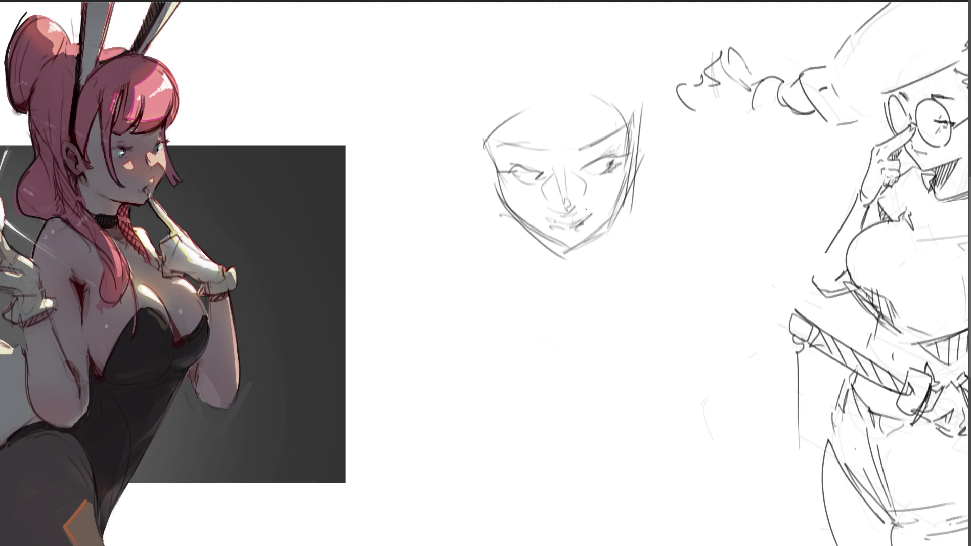
{"action": "mouse_move", "coordinate": [478, 118]}
{"action": "left_mouse_down"}
{"action": "mouse_move", "coordinate": [507, 205]}
{"action": "mouse_move", "coordinate": [500, 200]}
{"action": "left_mouse_up"}
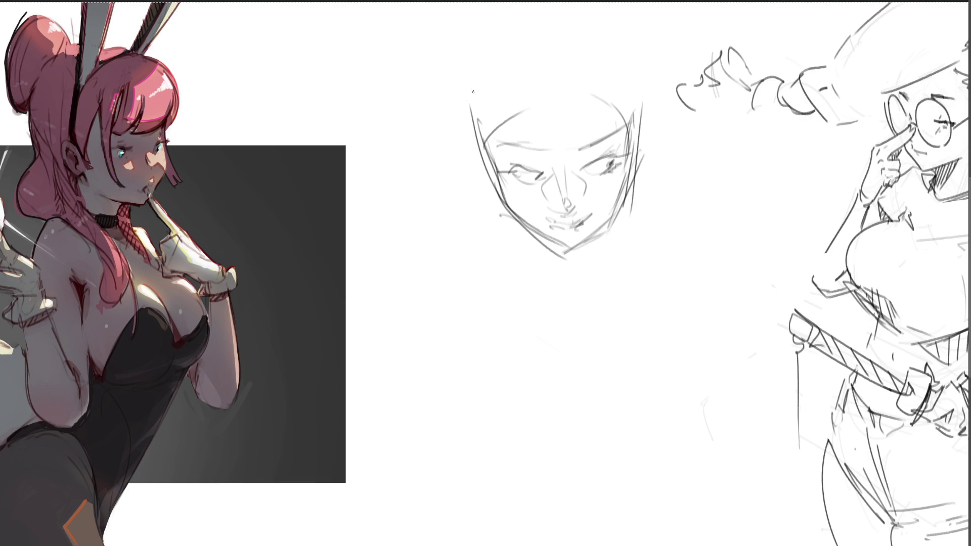
Outline the cranium's top and sides, with a left ear and right head line
{"action": "left_click_drag", "start_coordinate": [468, 117], "coordinate": [472, 38]}
{"action": "mouse_move", "coordinate": [465, 84]}
{"action": "left_mouse_down"}
{"action": "mouse_move", "coordinate": [517, 13]}
{"action": "mouse_move", "coordinate": [629, 70]}
{"action": "left_mouse_up"}
{"action": "left_click_drag", "start_coordinate": [617, 22], "coordinate": [646, 131]}
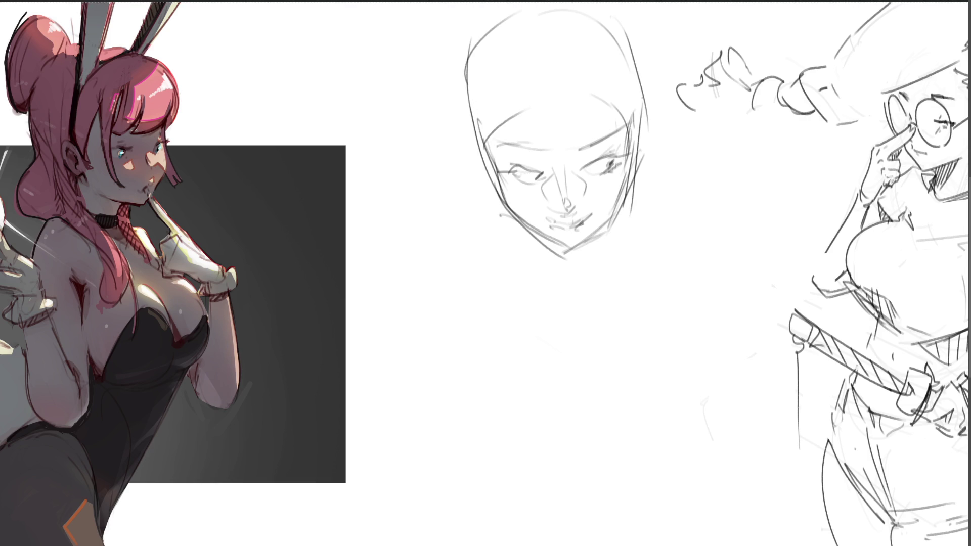
{"action": "left_click_drag", "start_coordinate": [632, 65], "coordinate": [640, 130]}
{"action": "left_click_drag", "start_coordinate": [481, 19], "coordinate": [472, 48]}
{"action": "mouse_move", "coordinate": [472, 135]}
{"action": "left_mouse_down"}
{"action": "mouse_move", "coordinate": [482, 48]}
{"action": "mouse_move", "coordinate": [596, 8]}
{"action": "mouse_move", "coordinate": [625, 123]}
{"action": "left_mouse_up"}
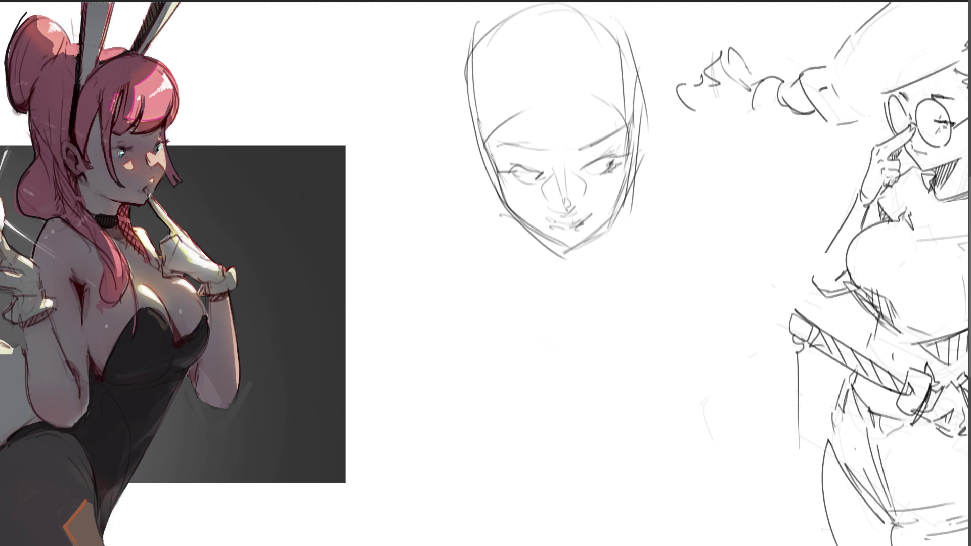
{"action": "left_click_drag", "start_coordinate": [463, 133], "coordinate": [478, 158]}
{"action": "left_click_drag", "start_coordinate": [649, 92], "coordinate": [592, 270]}
Rough in the chin, neck and shoulders as ovals with a large torso curve
{"action": "mouse_move", "coordinate": [516, 220]}
{"action": "left_mouse_down"}
{"action": "mouse_move", "coordinate": [609, 227]}
{"action": "mouse_move", "coordinate": [574, 265]}
{"action": "mouse_move", "coordinate": [508, 222]}
{"action": "mouse_move", "coordinate": [590, 272]}
{"action": "left_mouse_up"}
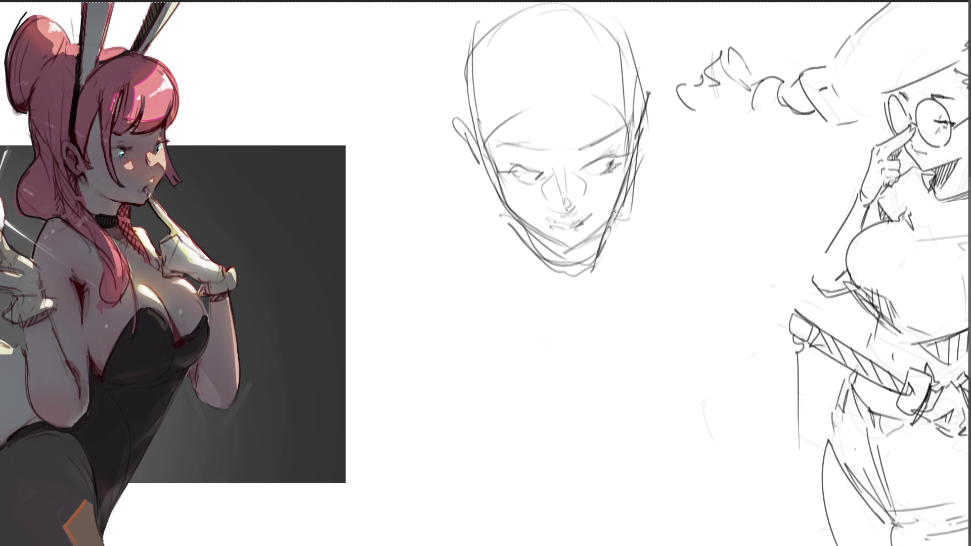
{"action": "mouse_move", "coordinate": [615, 211]}
{"action": "left_mouse_down"}
{"action": "mouse_move", "coordinate": [630, 214]}
{"action": "mouse_move", "coordinate": [521, 290]}
{"action": "left_mouse_up"}
{"action": "mouse_move", "coordinate": [503, 219]}
{"action": "left_mouse_down"}
{"action": "mouse_move", "coordinate": [447, 255]}
{"action": "mouse_move", "coordinate": [492, 329]}
{"action": "mouse_move", "coordinate": [561, 368]}
{"action": "mouse_move", "coordinate": [652, 362]}
{"action": "mouse_move", "coordinate": [478, 363]}
{"action": "mouse_move", "coordinate": [685, 343]}
{"action": "left_mouse_up"}
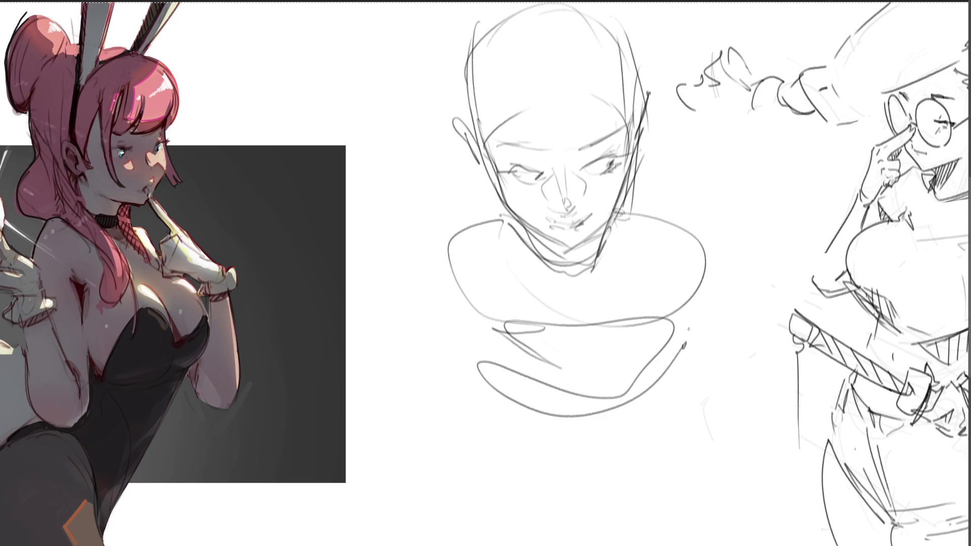
{"action": "mouse_move", "coordinate": [718, 246]}
{"action": "left_mouse_down"}
{"action": "mouse_move", "coordinate": [611, 372]}
{"action": "mouse_move", "coordinate": [438, 258]}
{"action": "left_mouse_up"}
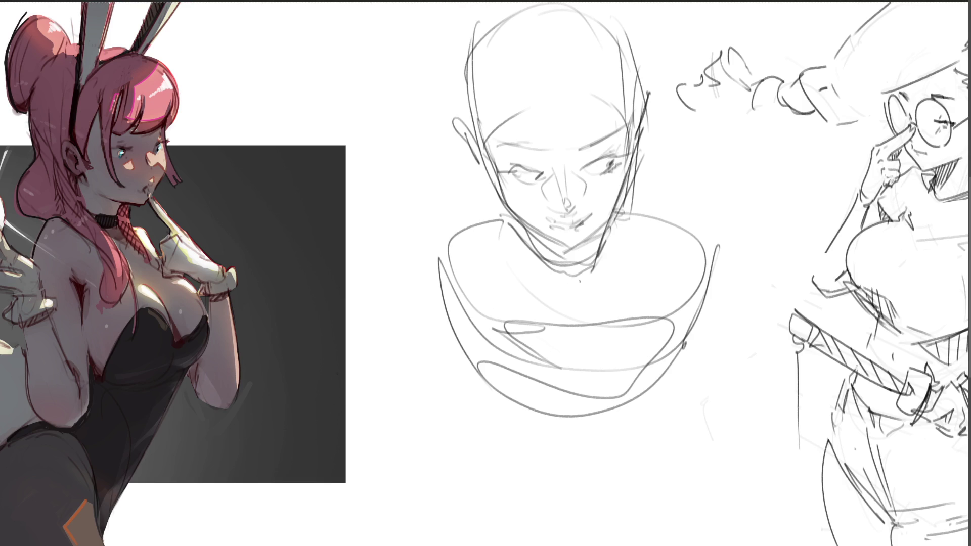
{"action": "key", "text": "bracketright"}
{"action": "key", "text": "bracketright"}
{"action": "key", "text": "bracketright"}
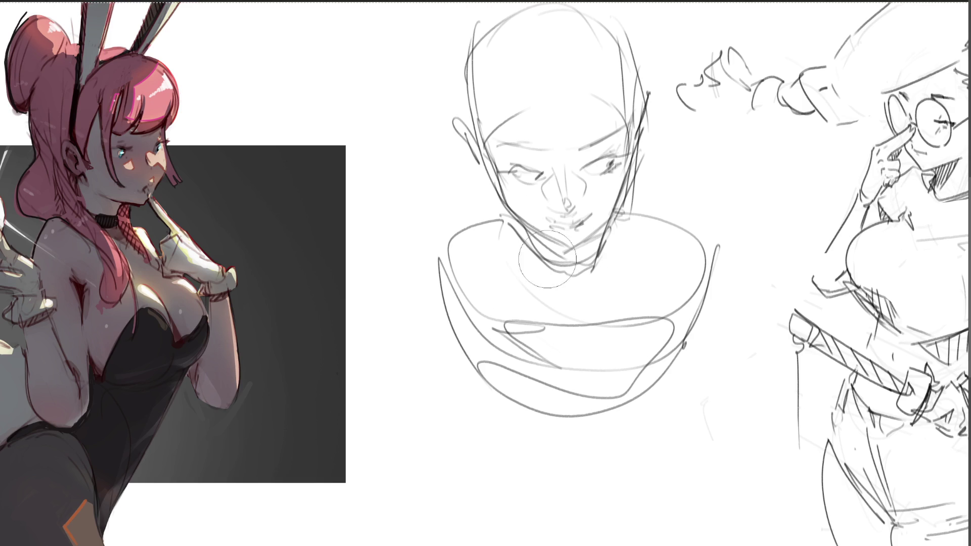
Erase the chin, neck and shoulder strokes plus the dark head outline around the face
{"action": "mouse_move", "coordinate": [546, 259]}
{"action": "left_mouse_down"}
{"action": "mouse_move", "coordinate": [475, 223]}
{"action": "mouse_move", "coordinate": [639, 227]}
{"action": "mouse_move", "coordinate": [379, 216]}
{"action": "mouse_move", "coordinate": [457, 256]}
{"action": "mouse_move", "coordinate": [652, 273]}
{"action": "mouse_move", "coordinate": [509, 461]}
{"action": "mouse_move", "coordinate": [571, 321]}
{"action": "left_mouse_up"}
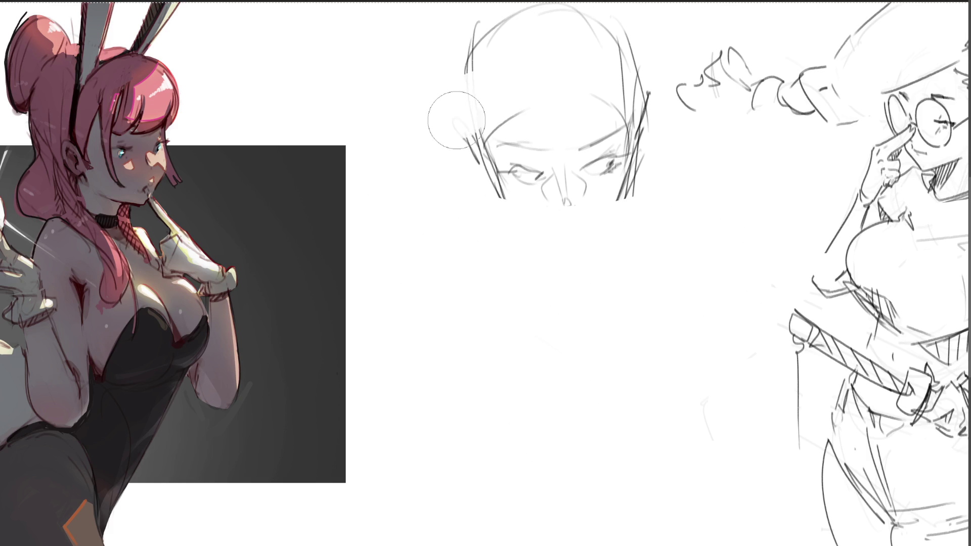
{"action": "mouse_move", "coordinate": [457, 120]}
{"action": "left_mouse_down"}
{"action": "mouse_move", "coordinate": [467, 193]}
{"action": "mouse_move", "coordinate": [486, 48]}
{"action": "mouse_move", "coordinate": [604, 41]}
{"action": "mouse_move", "coordinate": [649, 102]}
{"action": "left_mouse_up"}
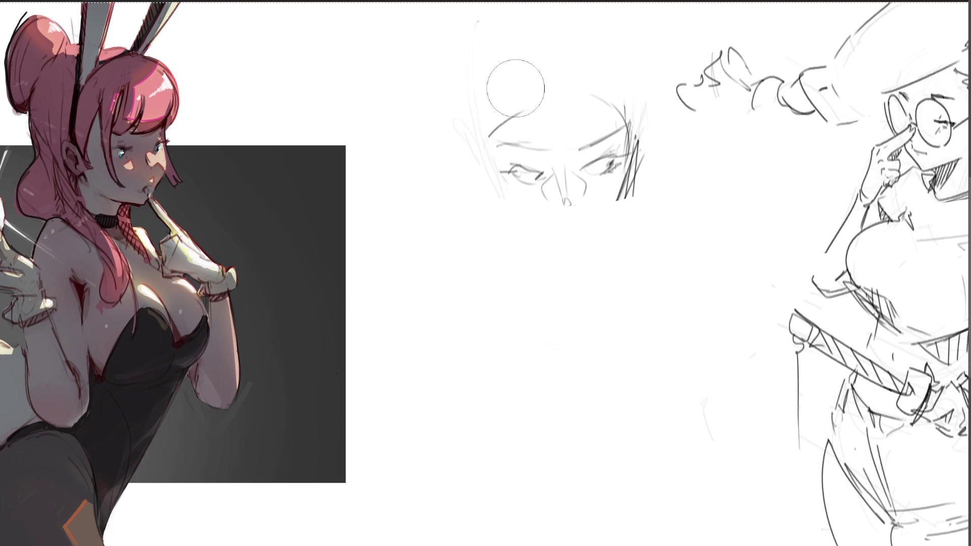
{"action": "mouse_move", "coordinate": [515, 88]}
{"action": "left_mouse_down"}
{"action": "mouse_move", "coordinate": [480, 97]}
{"action": "mouse_move", "coordinate": [671, 117]}
{"action": "left_mouse_up"}
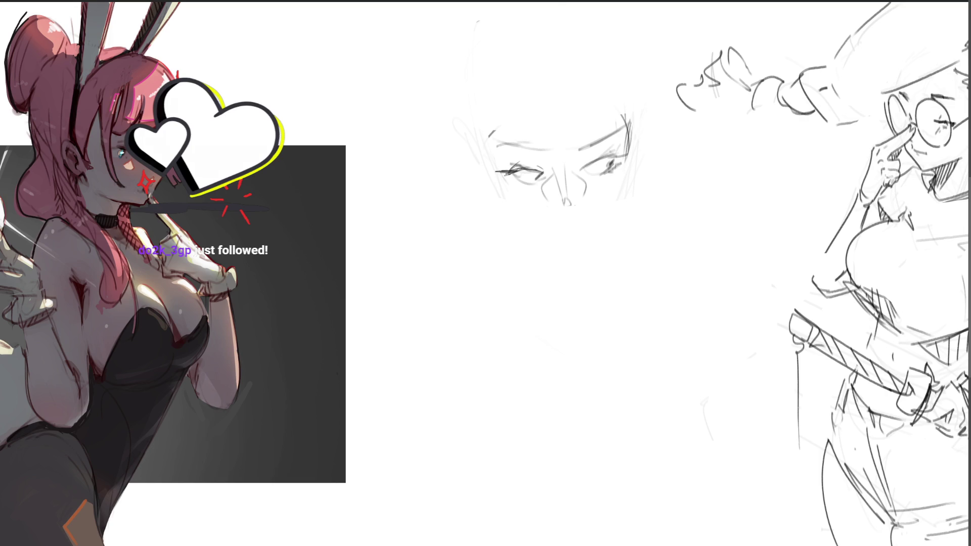
Select the whole canvas, then redraw the eyebrows, right eye, nose and mouth
{"action": "key", "text": "ctrl+a"}
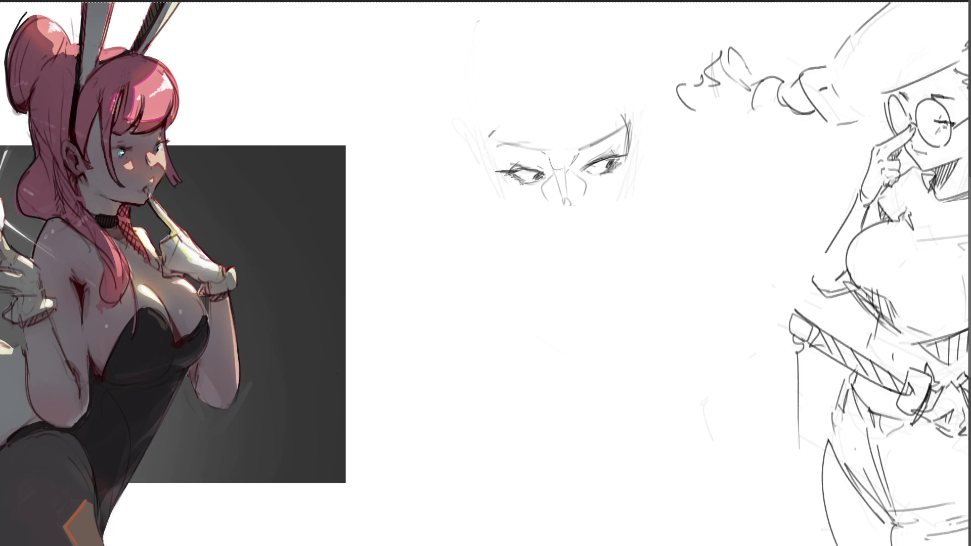
{"action": "mouse_move", "coordinate": [503, 142]}
{"action": "left_mouse_down"}
{"action": "mouse_move", "coordinate": [537, 148]}
{"action": "mouse_move", "coordinate": [619, 127]}
{"action": "left_mouse_up"}
{"action": "left_click_drag", "start_coordinate": [553, 209], "coordinate": [562, 222]}
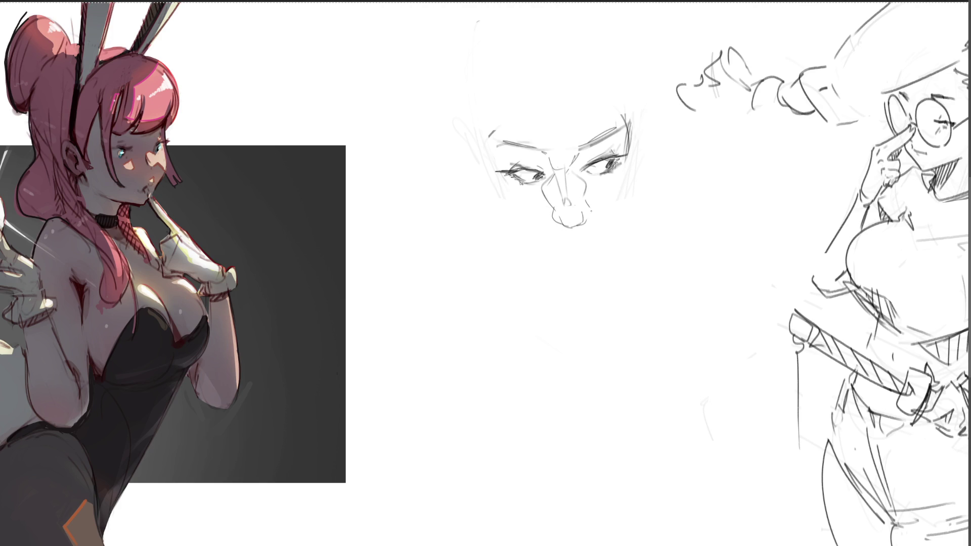
{"action": "left_click_drag", "start_coordinate": [592, 207], "coordinate": [588, 220]}
{"action": "mouse_move", "coordinate": [604, 173]}
{"action": "left_mouse_down"}
{"action": "mouse_move", "coordinate": [623, 168]}
{"action": "mouse_move", "coordinate": [582, 162]}
{"action": "left_mouse_up"}
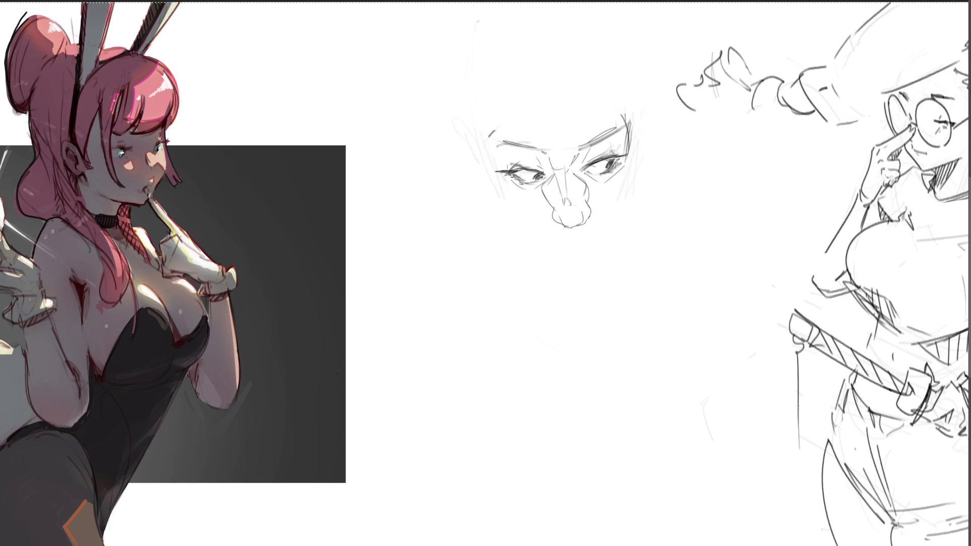
{"action": "left_click_drag", "start_coordinate": [581, 222], "coordinate": [564, 230]}
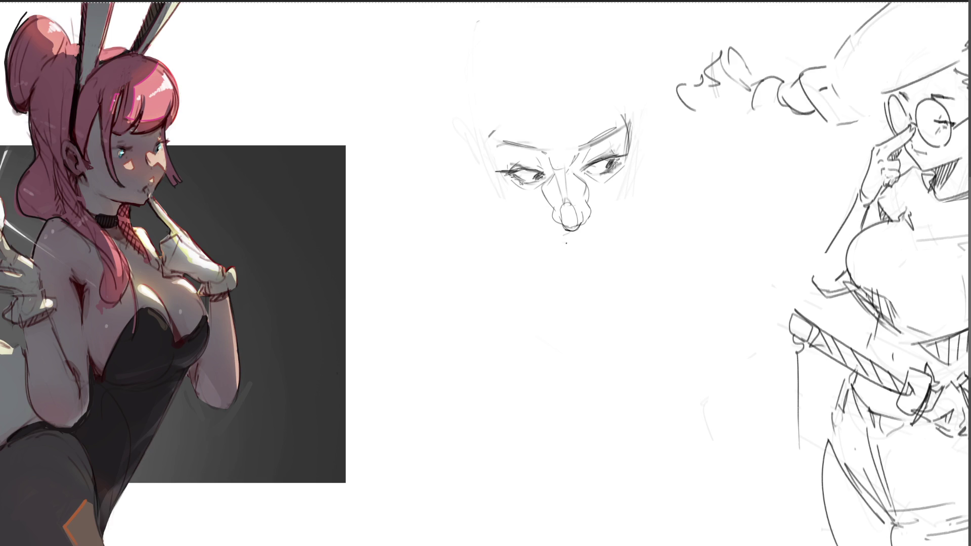
{"action": "mouse_move", "coordinate": [564, 236]}
{"action": "left_mouse_down"}
{"action": "mouse_move", "coordinate": [592, 232]}
{"action": "mouse_move", "coordinate": [577, 244]}
{"action": "left_mouse_up"}
{"action": "left_click_drag", "start_coordinate": [571, 237], "coordinate": [592, 230]}
Draw the cheek, jaw and chin lines, the right face side and the cranium arc
{"action": "left_click_drag", "start_coordinate": [640, 176], "coordinate": [604, 231]}
{"action": "left_click_drag", "start_coordinate": [498, 190], "coordinate": [541, 234]}
{"action": "mouse_move", "coordinate": [493, 187]}
{"action": "left_mouse_down"}
{"action": "mouse_move", "coordinate": [564, 251]}
{"action": "mouse_move", "coordinate": [605, 233]}
{"action": "left_mouse_up"}
{"action": "mouse_move", "coordinate": [637, 193]}
{"action": "left_mouse_down"}
{"action": "mouse_move", "coordinate": [594, 241]}
{"action": "mouse_move", "coordinate": [610, 242]}
{"action": "left_mouse_up"}
{"action": "left_click_drag", "start_coordinate": [652, 129], "coordinate": [640, 197]}
{"action": "left_click_drag", "start_coordinate": [654, 107], "coordinate": [628, 209]}
{"action": "left_click_drag", "start_coordinate": [637, 86], "coordinate": [629, 133]}
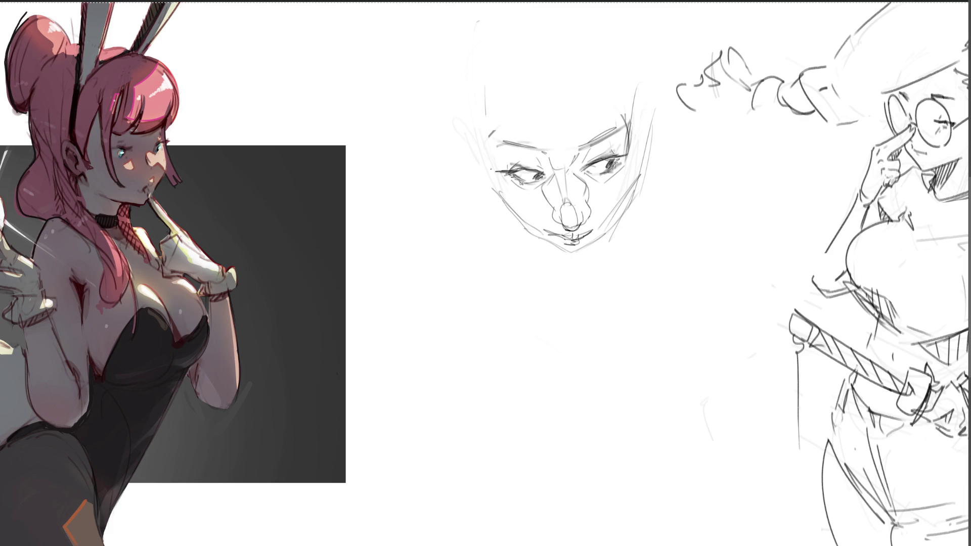
{"action": "left_click_drag", "start_coordinate": [493, 189], "coordinate": [620, 126]}
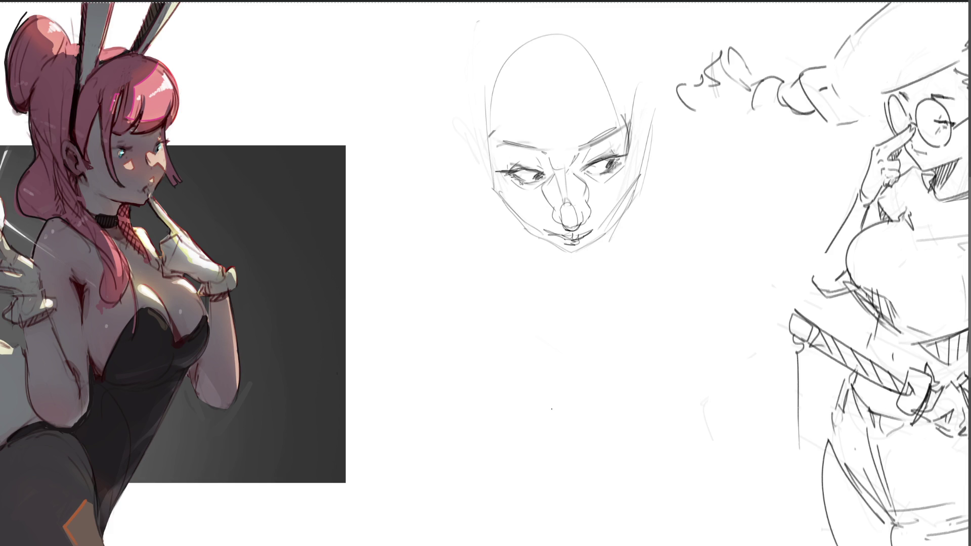
Lighten the whole face to faint guides with an enlarged eraser
{"action": "key", "text": "e"}
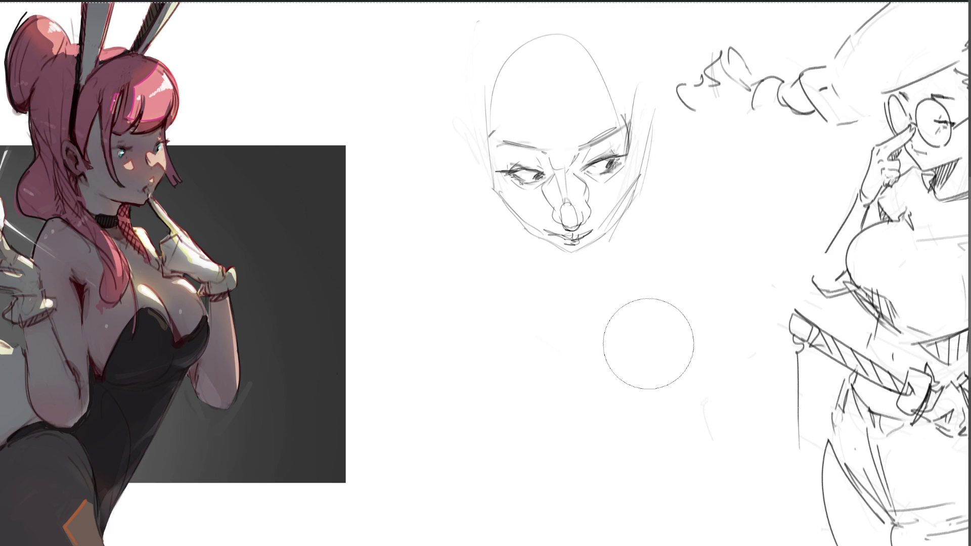
{"action": "key", "text": "bracketright"}
{"action": "key", "text": "bracketright"}
{"action": "key", "text": "bracketright"}
{"action": "left_click", "coordinate": [565, 164]}
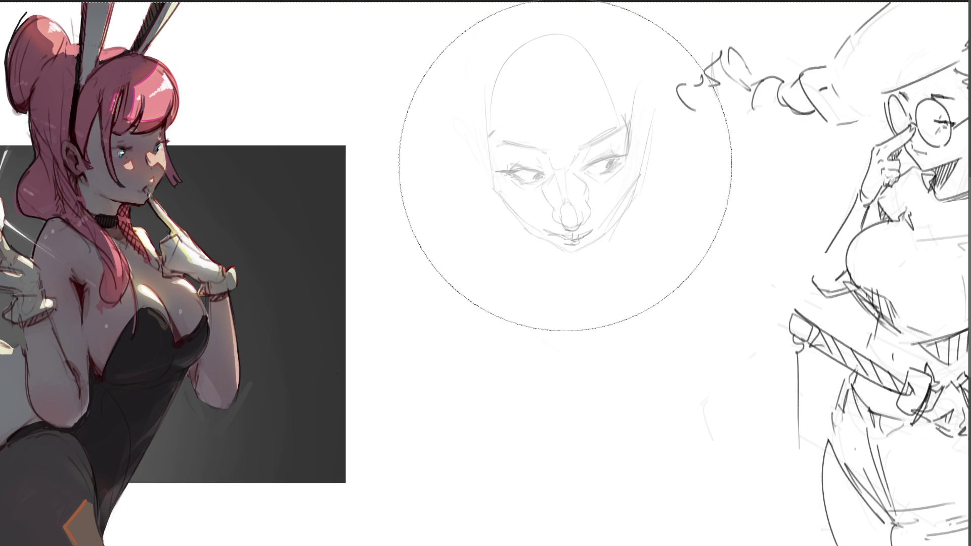
Ink the jawline, both upper eyelids, the mouth, a nostril dot and right-eye lashes
{"action": "key", "text": "b"}
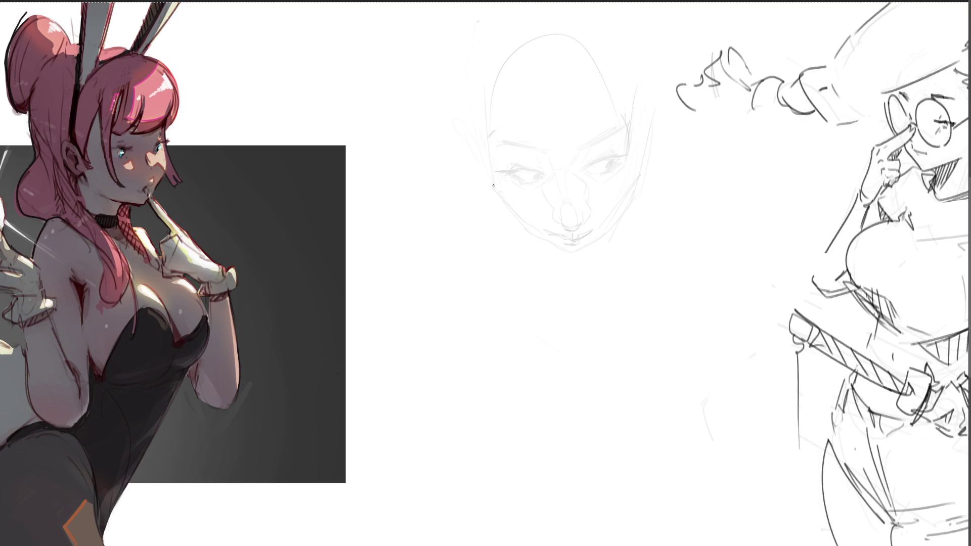
{"action": "mouse_move", "coordinate": [490, 186]}
{"action": "left_mouse_down"}
{"action": "mouse_move", "coordinate": [573, 247]}
{"action": "mouse_move", "coordinate": [625, 204]}
{"action": "mouse_move", "coordinate": [646, 151]}
{"action": "left_mouse_up"}
{"action": "mouse_move", "coordinate": [504, 173]}
{"action": "left_mouse_down"}
{"action": "mouse_move", "coordinate": [547, 178]}
{"action": "mouse_move", "coordinate": [520, 184]}
{"action": "left_mouse_up"}
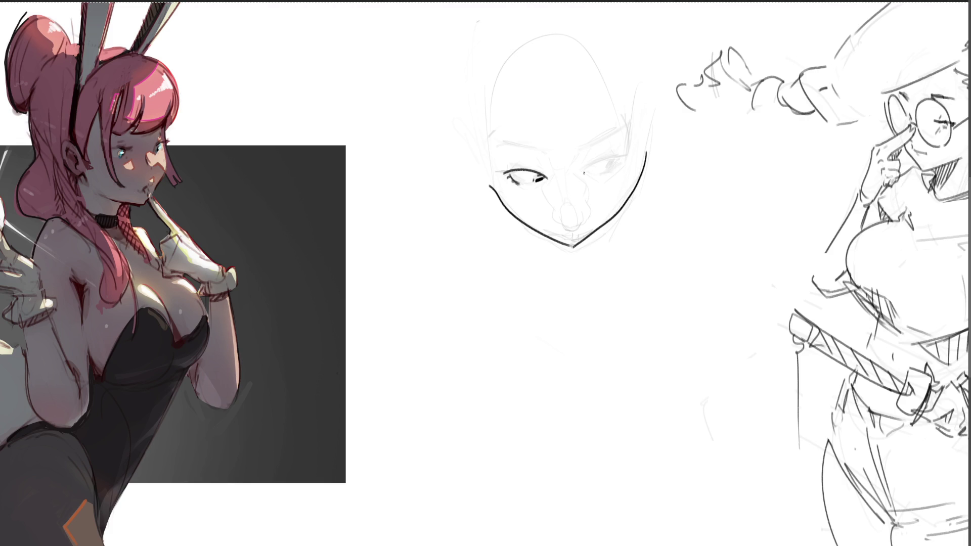
{"action": "mouse_move", "coordinate": [583, 172]}
{"action": "left_mouse_down"}
{"action": "mouse_move", "coordinate": [628, 158]}
{"action": "mouse_move", "coordinate": [607, 173]}
{"action": "left_mouse_up"}
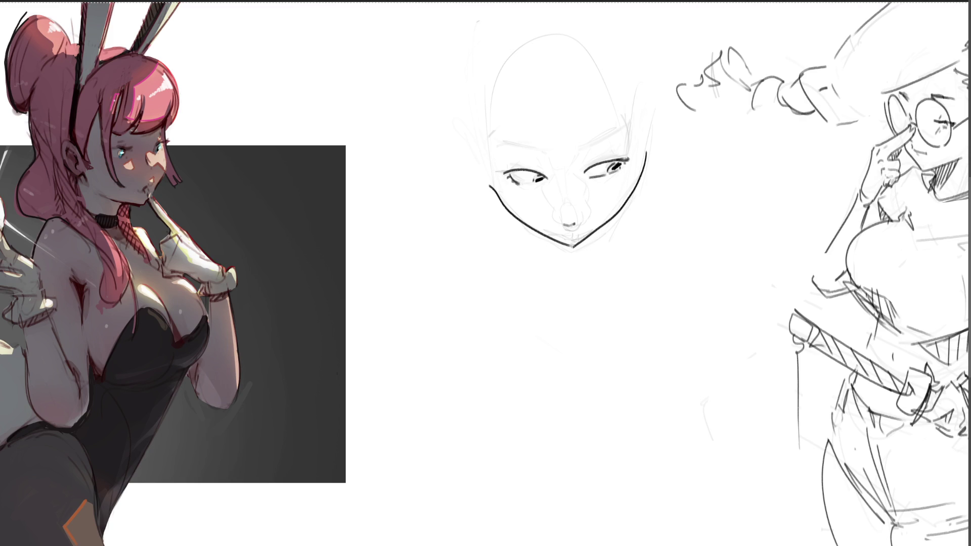
{"action": "left_click_drag", "start_coordinate": [569, 230], "coordinate": [585, 226]}
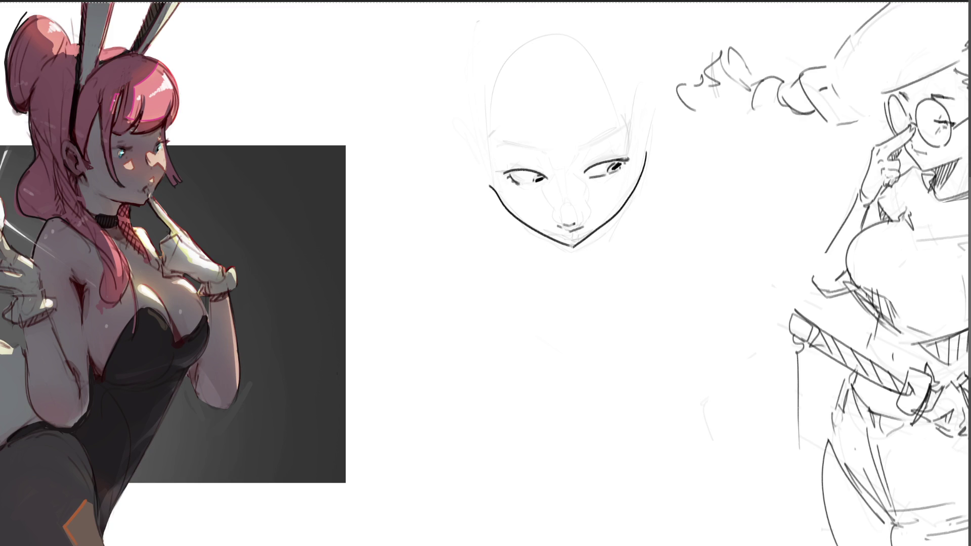
{"action": "left_click", "coordinate": [567, 192]}
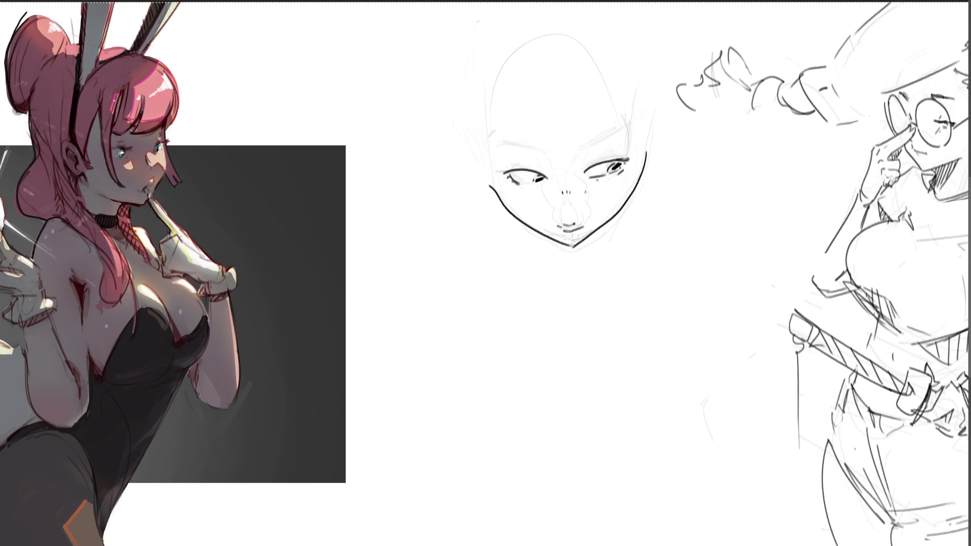
{"action": "left_click_drag", "start_coordinate": [620, 170], "coordinate": [625, 169]}
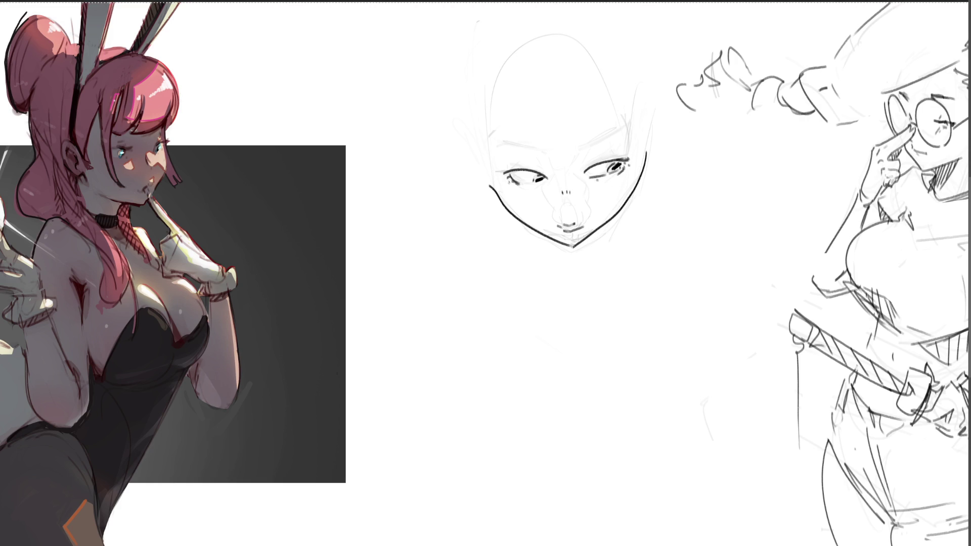
{"action": "mouse_move", "coordinate": [503, 173]}
{"action": "left_mouse_down"}
{"action": "mouse_move", "coordinate": [596, 159]}
{"action": "mouse_move", "coordinate": [616, 132]}
{"action": "left_mouse_up"}
Try the eyebrows, temple, an ear and a chin loop, undoing the rejected strokes
{"action": "mouse_move", "coordinate": [503, 146]}
{"action": "left_mouse_down"}
{"action": "mouse_move", "coordinate": [553, 151]}
{"action": "mouse_move", "coordinate": [628, 134]}
{"action": "left_mouse_up"}
{"action": "key", "text": "ctrl+z"}
{"action": "key", "text": "ctrl+z"}
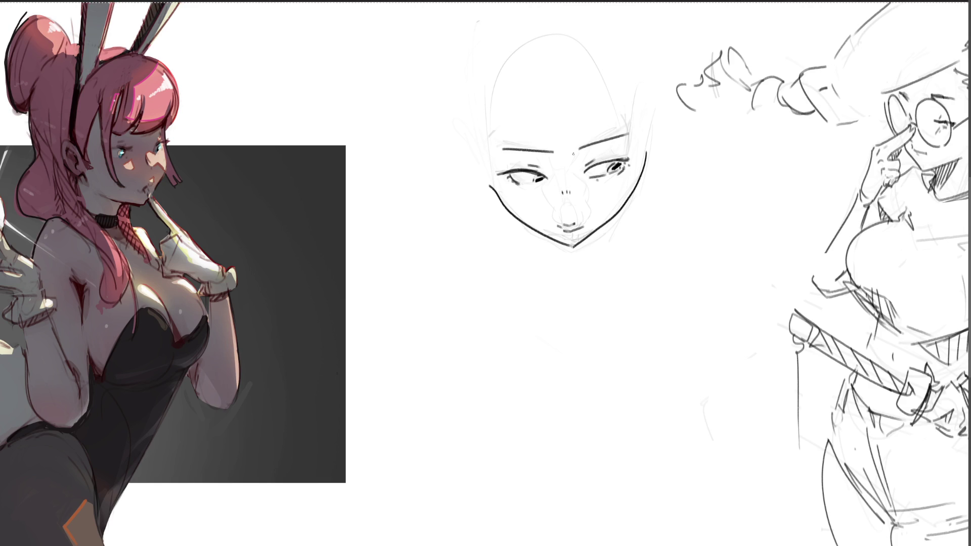
{"action": "mouse_move", "coordinate": [502, 149]}
{"action": "left_mouse_down"}
{"action": "mouse_move", "coordinate": [554, 151]}
{"action": "mouse_move", "coordinate": [528, 149]}
{"action": "mouse_move", "coordinate": [629, 132]}
{"action": "left_mouse_up"}
{"action": "key", "text": "ctrl+z"}
{"action": "key", "text": "ctrl+z"}
{"action": "key", "text": "ctrl+z"}
{"action": "key", "text": "ctrl+z"}
{"action": "key", "text": "ctrl+z"}
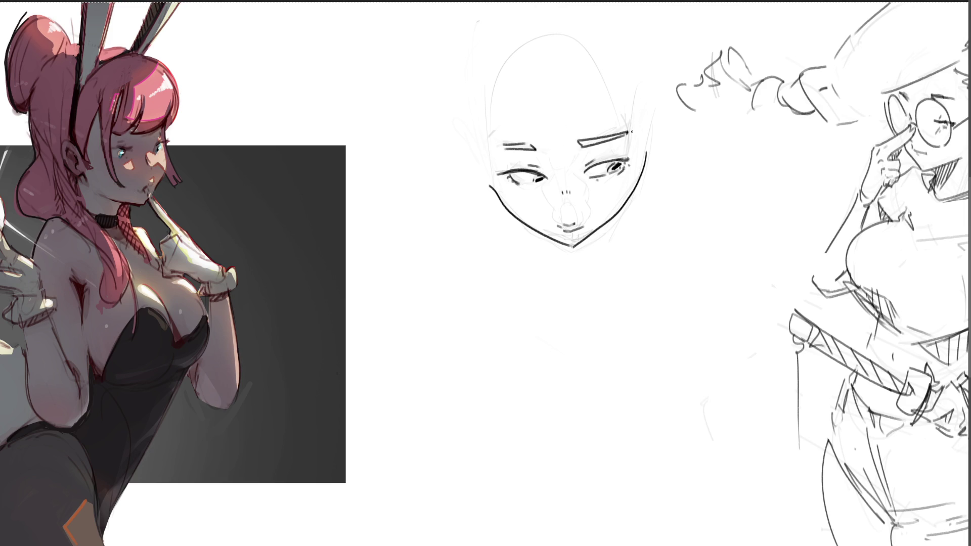
{"action": "left_click_drag", "start_coordinate": [483, 123], "coordinate": [491, 144]}
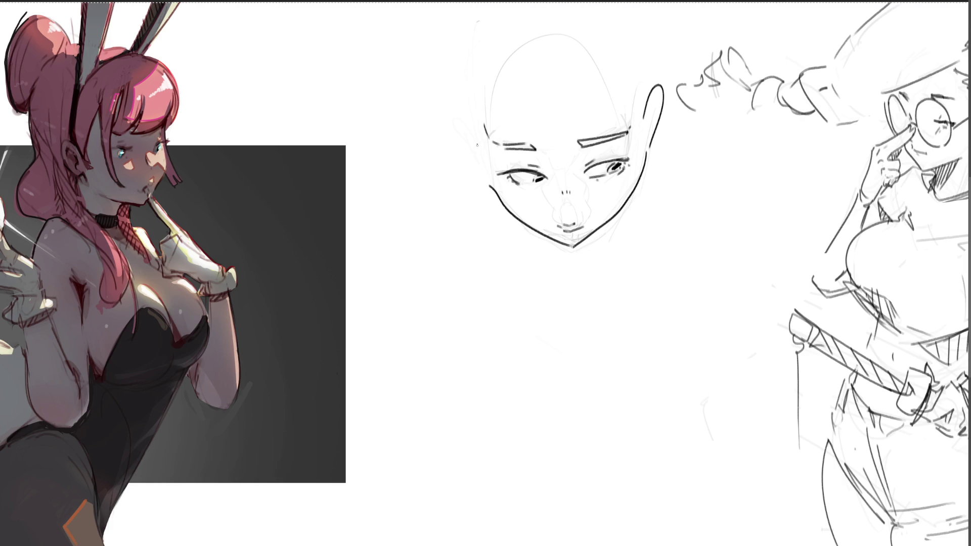
{"action": "left_click_drag", "start_coordinate": [478, 118], "coordinate": [466, 169]}
{"action": "key", "text": "ctrl+z"}
{"action": "key", "text": "ctrl+z"}
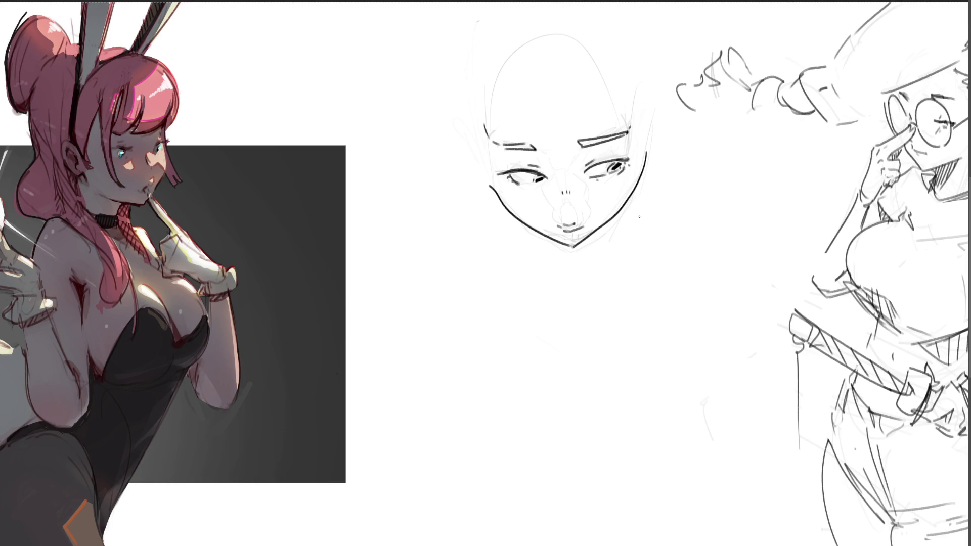
{"action": "mouse_move", "coordinate": [564, 230]}
{"action": "left_mouse_down"}
{"action": "mouse_move", "coordinate": [574, 283]}
{"action": "mouse_move", "coordinate": [582, 237]}
{"action": "left_mouse_up"}
{"action": "key", "text": "ctrl+z"}
Erase the inked face study and begin a new head's top and left side near the top
{"action": "key", "text": "e"}
{"action": "mouse_move", "coordinate": [645, 227]}
{"action": "left_mouse_down"}
{"action": "mouse_move", "coordinate": [549, 136]}
{"action": "mouse_move", "coordinate": [552, 162]}
{"action": "mouse_move", "coordinate": [591, 174]}
{"action": "mouse_move", "coordinate": [552, 188]}
{"action": "mouse_move", "coordinate": [579, 188]}
{"action": "left_mouse_up"}
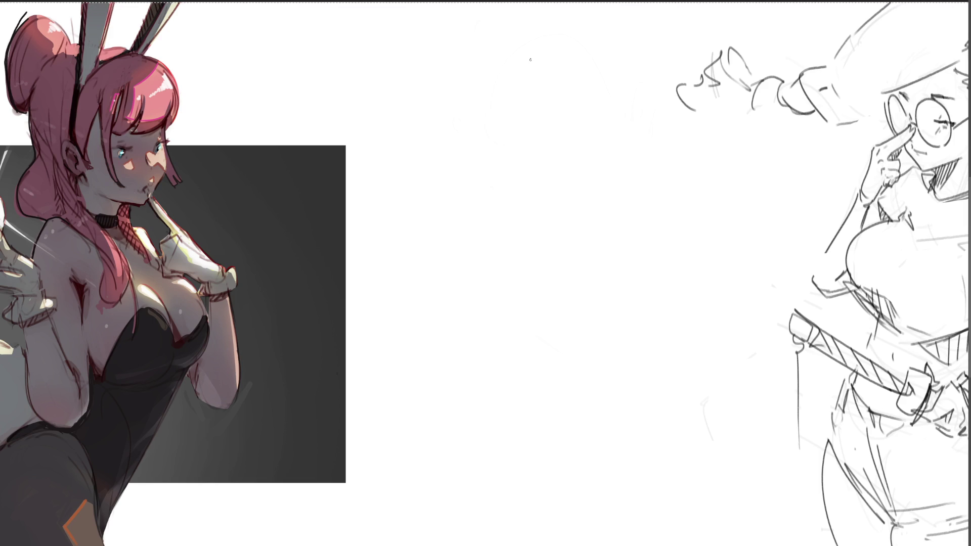
{"action": "mouse_move", "coordinate": [545, 48]}
{"action": "left_mouse_down"}
{"action": "mouse_move", "coordinate": [509, 84]}
{"action": "mouse_move", "coordinate": [590, 73]}
{"action": "mouse_move", "coordinate": [602, 92]}
{"action": "left_mouse_up"}
{"action": "mouse_move", "coordinate": [533, 58]}
{"action": "left_mouse_down"}
{"action": "mouse_move", "coordinate": [510, 89]}
{"action": "mouse_move", "coordinate": [540, 126]}
{"action": "mouse_move", "coordinate": [556, 134]}
{"action": "mouse_move", "coordinate": [617, 121]}
{"action": "mouse_move", "coordinate": [607, 95]}
{"action": "left_mouse_up"}
Add contour strokes around the tilted head, plus its jaw and a neck line
{"action": "left_click_drag", "start_coordinate": [553, 75], "coordinate": [587, 77]}
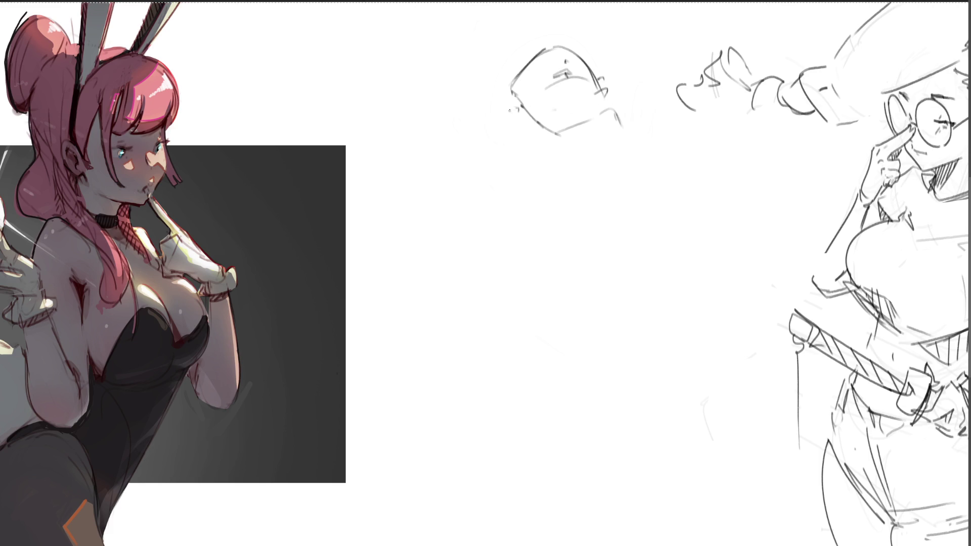
{"action": "left_click_drag", "start_coordinate": [520, 107], "coordinate": [537, 126]}
{"action": "mouse_move", "coordinate": [611, 91]}
{"action": "left_mouse_down"}
{"action": "mouse_move", "coordinate": [626, 126]}
{"action": "mouse_move", "coordinate": [618, 152]}
{"action": "left_mouse_up"}
{"action": "mouse_move", "coordinate": [606, 109]}
{"action": "left_mouse_down"}
{"action": "mouse_move", "coordinate": [614, 120]}
{"action": "mouse_move", "coordinate": [550, 160]}
{"action": "left_mouse_up"}
{"action": "mouse_move", "coordinate": [531, 157]}
{"action": "left_mouse_down"}
{"action": "mouse_move", "coordinate": [524, 143]}
{"action": "mouse_move", "coordinate": [577, 153]}
{"action": "left_mouse_up"}
{"action": "left_click_drag", "start_coordinate": [616, 137], "coordinate": [578, 202]}
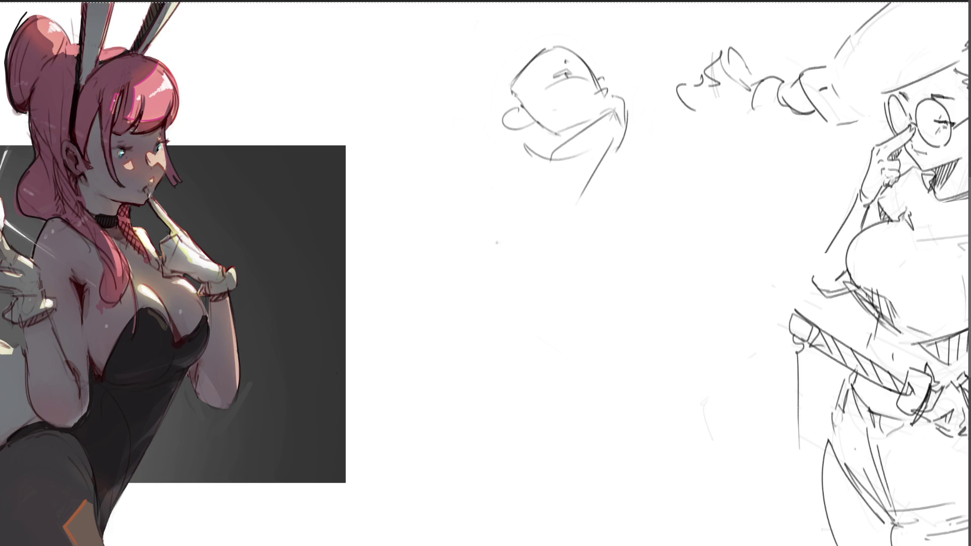
Sketch a round head below the first, with neck lines on its right
{"action": "mouse_move", "coordinate": [520, 303]}
{"action": "left_mouse_down"}
{"action": "mouse_move", "coordinate": [500, 232]}
{"action": "mouse_move", "coordinate": [551, 214]}
{"action": "mouse_move", "coordinate": [605, 285]}
{"action": "left_mouse_up"}
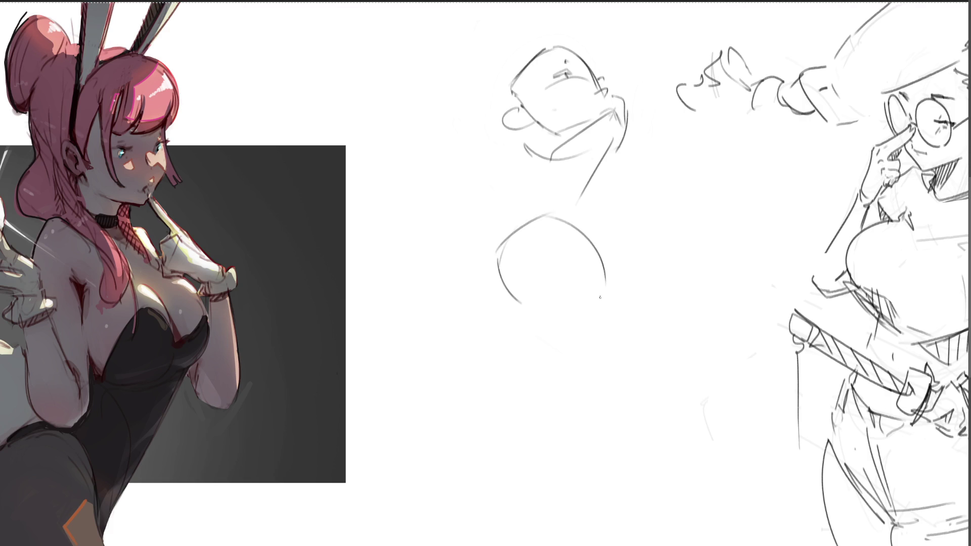
{"action": "left_click_drag", "start_coordinate": [597, 238], "coordinate": [584, 336]}
{"action": "mouse_move", "coordinate": [515, 304]}
{"action": "left_mouse_down"}
{"action": "mouse_move", "coordinate": [525, 326]}
{"action": "mouse_move", "coordinate": [581, 357]}
{"action": "left_mouse_up"}
{"action": "mouse_move", "coordinate": [631, 308]}
{"action": "left_mouse_down"}
{"action": "mouse_move", "coordinate": [587, 341]}
{"action": "mouse_move", "coordinate": [602, 335]}
{"action": "left_mouse_up"}
{"action": "left_click_drag", "start_coordinate": [636, 273], "coordinate": [611, 325]}
{"action": "left_click_drag", "start_coordinate": [625, 237], "coordinate": [625, 322]}
{"action": "left_click_drag", "start_coordinate": [606, 221], "coordinate": [621, 285]}
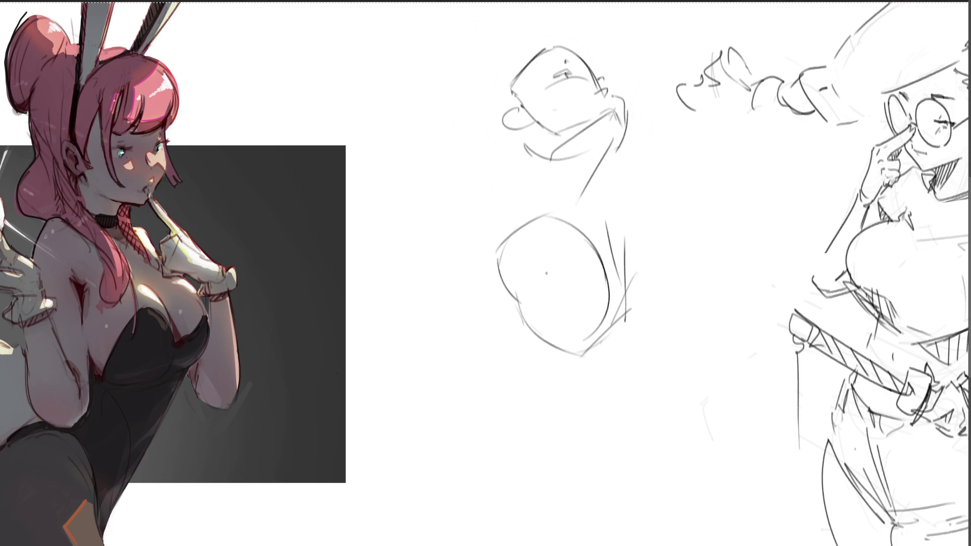
Mark the eye line, jaw curve and hood outline on the lower head
{"action": "mouse_move", "coordinate": [506, 267]}
{"action": "left_mouse_down"}
{"action": "mouse_move", "coordinate": [517, 273]}
{"action": "mouse_move", "coordinate": [607, 243]}
{"action": "left_mouse_up"}
{"action": "mouse_move", "coordinate": [517, 284]}
{"action": "left_mouse_down"}
{"action": "mouse_move", "coordinate": [587, 282]}
{"action": "mouse_move", "coordinate": [570, 285]}
{"action": "left_mouse_up"}
{"action": "left_click_drag", "start_coordinate": [578, 283], "coordinate": [590, 279]}
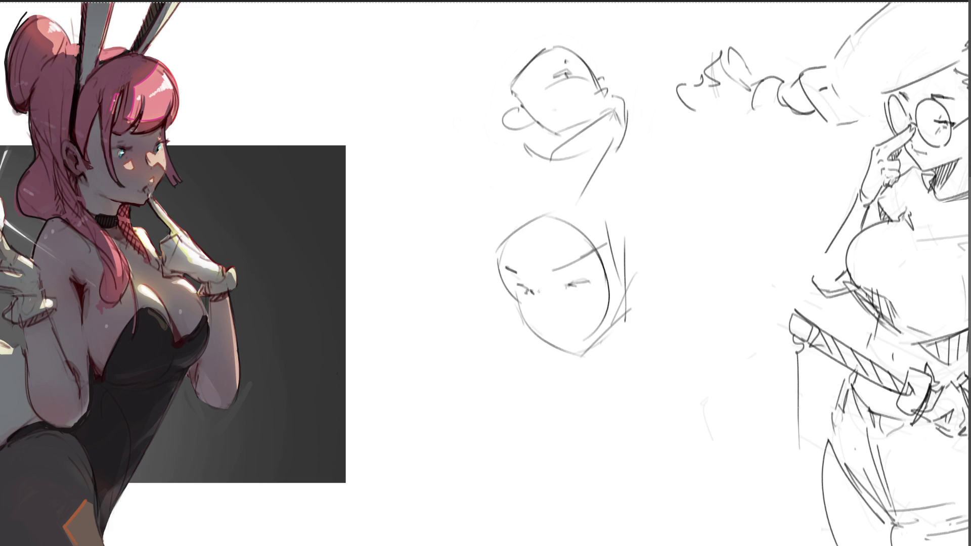
{"action": "mouse_move", "coordinate": [523, 283]}
{"action": "left_mouse_down"}
{"action": "mouse_move", "coordinate": [542, 325]}
{"action": "mouse_move", "coordinate": [601, 292]}
{"action": "mouse_move", "coordinate": [581, 331]}
{"action": "mouse_move", "coordinate": [553, 343]}
{"action": "left_mouse_up"}
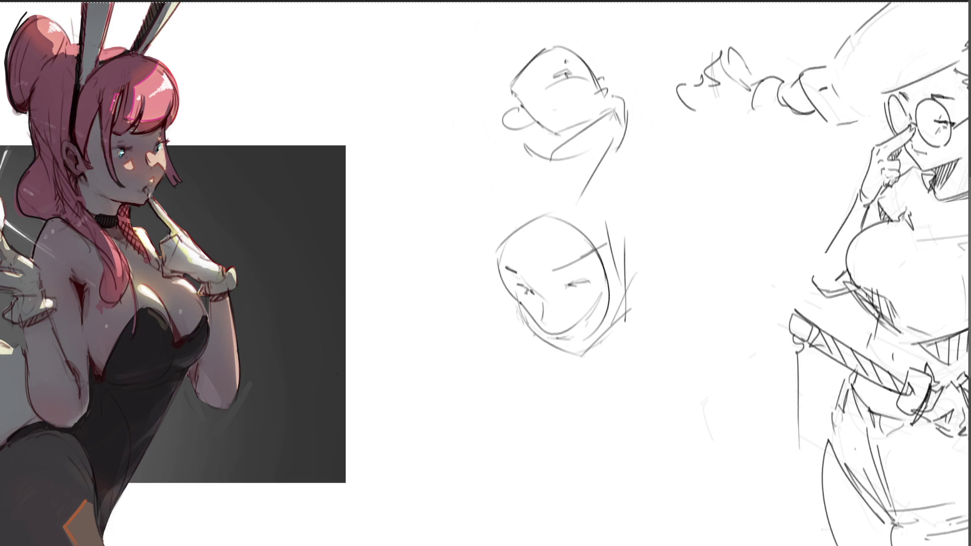
{"action": "mouse_move", "coordinate": [520, 301]}
{"action": "left_mouse_down"}
{"action": "mouse_move", "coordinate": [530, 326]}
{"action": "mouse_move", "coordinate": [570, 357]}
{"action": "mouse_move", "coordinate": [623, 319]}
{"action": "mouse_move", "coordinate": [634, 228]}
{"action": "mouse_move", "coordinate": [632, 276]}
{"action": "mouse_move", "coordinate": [629, 246]}
{"action": "left_mouse_up"}
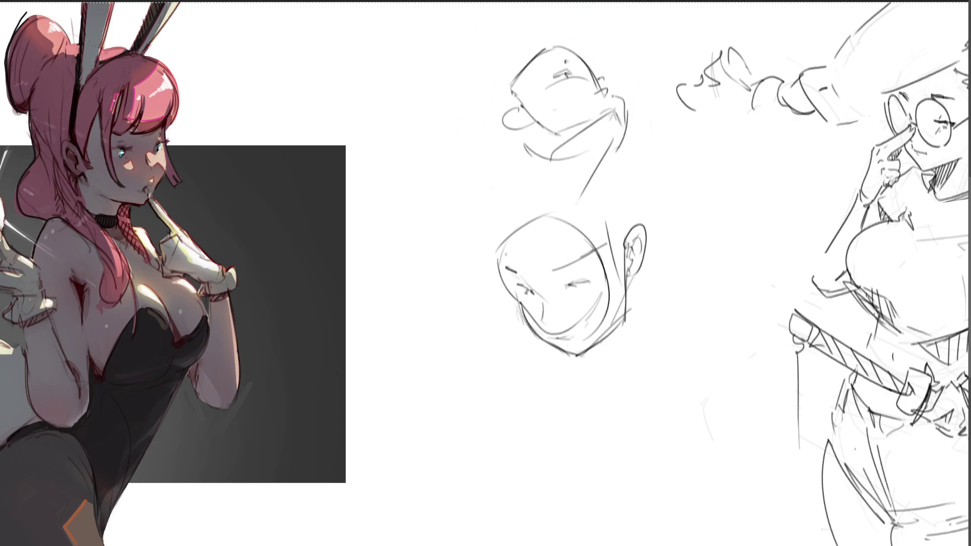
{"action": "mouse_move", "coordinate": [492, 248]}
{"action": "left_mouse_down"}
{"action": "mouse_move", "coordinate": [506, 219]}
{"action": "mouse_move", "coordinate": [597, 238]}
{"action": "left_mouse_up"}
{"action": "mouse_move", "coordinate": [528, 219]}
{"action": "left_mouse_down"}
{"action": "mouse_move", "coordinate": [490, 230]}
{"action": "mouse_move", "coordinate": [617, 225]}
{"action": "left_mouse_up"}
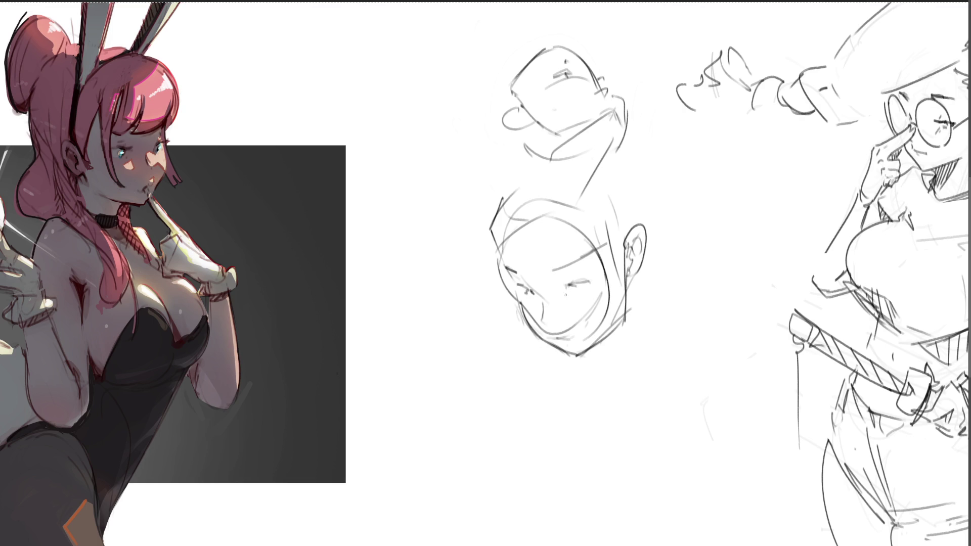
{"action": "left_click_drag", "start_coordinate": [552, 294], "coordinate": [558, 297]}
Define the right eye's lids and darken the left and right jaw down to the chin
{"action": "mouse_move", "coordinate": [576, 284]}
{"action": "left_mouse_down"}
{"action": "mouse_move", "coordinate": [594, 278]}
{"action": "mouse_move", "coordinate": [561, 286]}
{"action": "left_mouse_up"}
{"action": "mouse_move", "coordinate": [572, 284]}
{"action": "left_mouse_down"}
{"action": "mouse_move", "coordinate": [559, 288]}
{"action": "mouse_move", "coordinate": [568, 283]}
{"action": "left_mouse_up"}
{"action": "mouse_move", "coordinate": [528, 298]}
{"action": "left_mouse_down"}
{"action": "mouse_move", "coordinate": [523, 324]}
{"action": "mouse_move", "coordinate": [554, 343]}
{"action": "left_mouse_up"}
{"action": "left_click_drag", "start_coordinate": [606, 283], "coordinate": [631, 318]}
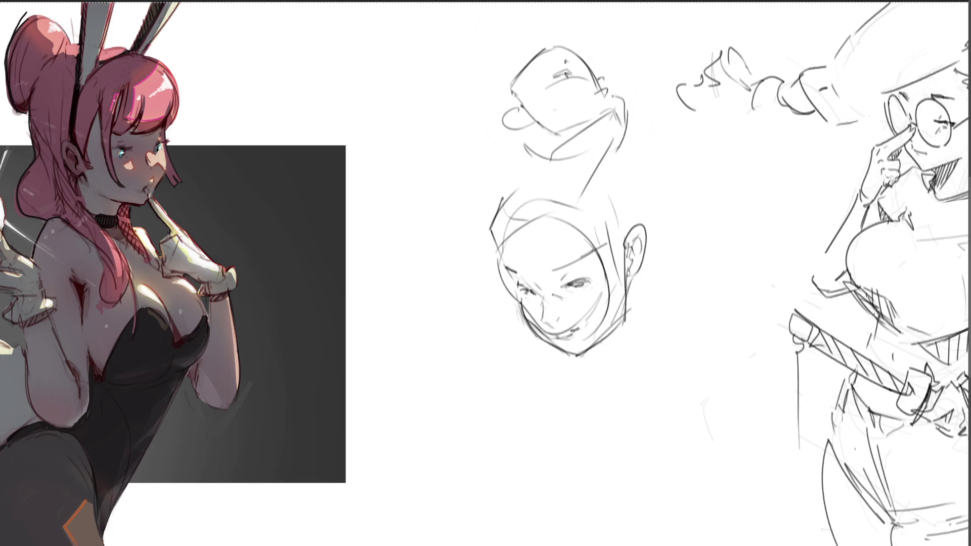
{"action": "left_click_drag", "start_coordinate": [521, 300], "coordinate": [573, 357]}
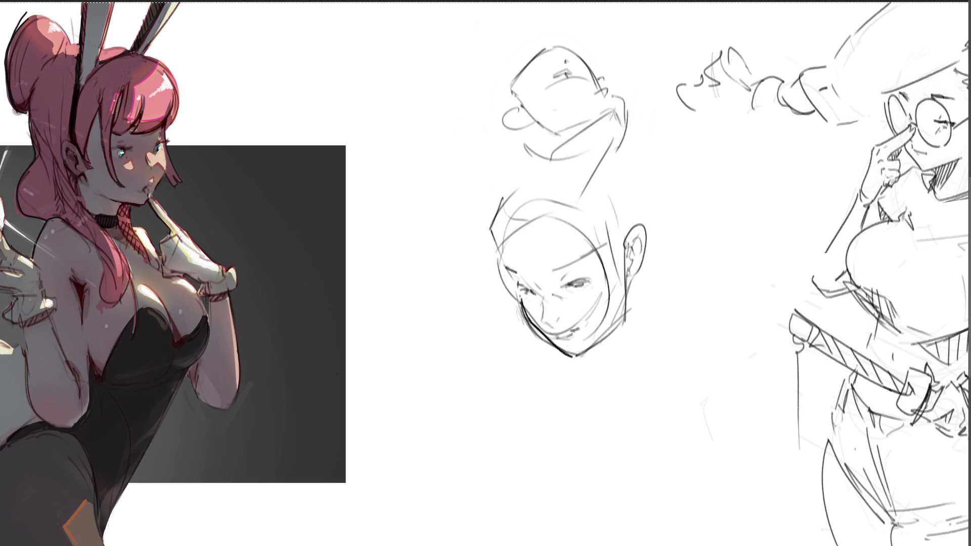
{"action": "mouse_move", "coordinate": [525, 315]}
{"action": "left_mouse_down"}
{"action": "mouse_move", "coordinate": [564, 352]}
{"action": "mouse_move", "coordinate": [586, 350]}
{"action": "mouse_move", "coordinate": [626, 300]}
{"action": "mouse_move", "coordinate": [628, 267]}
{"action": "mouse_move", "coordinate": [623, 305]}
{"action": "left_mouse_up"}
{"action": "left_click_drag", "start_coordinate": [627, 260], "coordinate": [620, 305]}
Darken the right eye, brow line, hood's right edge and the mouth
{"action": "mouse_move", "coordinate": [565, 285]}
{"action": "left_mouse_down"}
{"action": "mouse_move", "coordinate": [587, 280]}
{"action": "mouse_move", "coordinate": [579, 280]}
{"action": "left_mouse_up"}
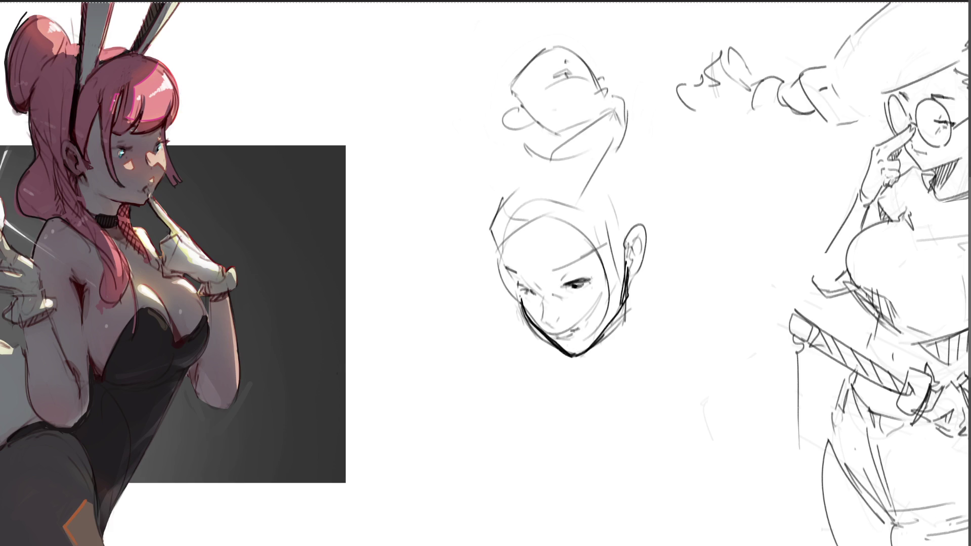
{"action": "left_click_drag", "start_coordinate": [552, 270], "coordinate": [585, 255]}
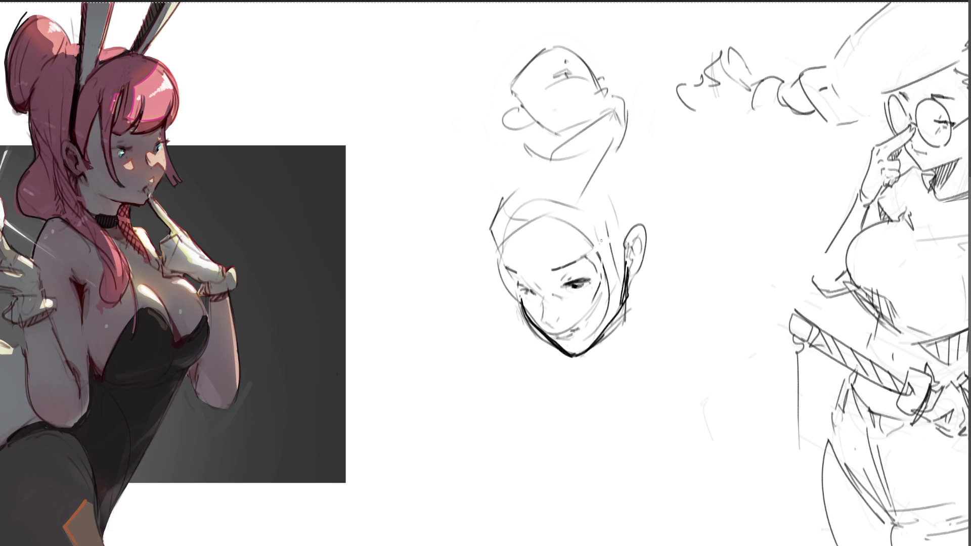
{"action": "left_click_drag", "start_coordinate": [603, 222], "coordinate": [609, 283]}
{"action": "left_click_drag", "start_coordinate": [604, 237], "coordinate": [601, 281]}
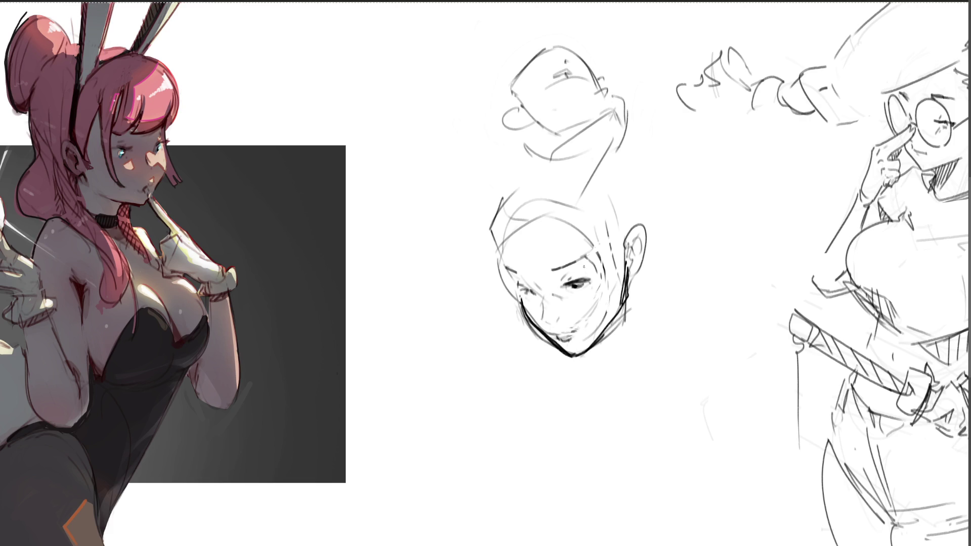
{"action": "left_click_drag", "start_coordinate": [553, 334], "coordinate": [581, 330]}
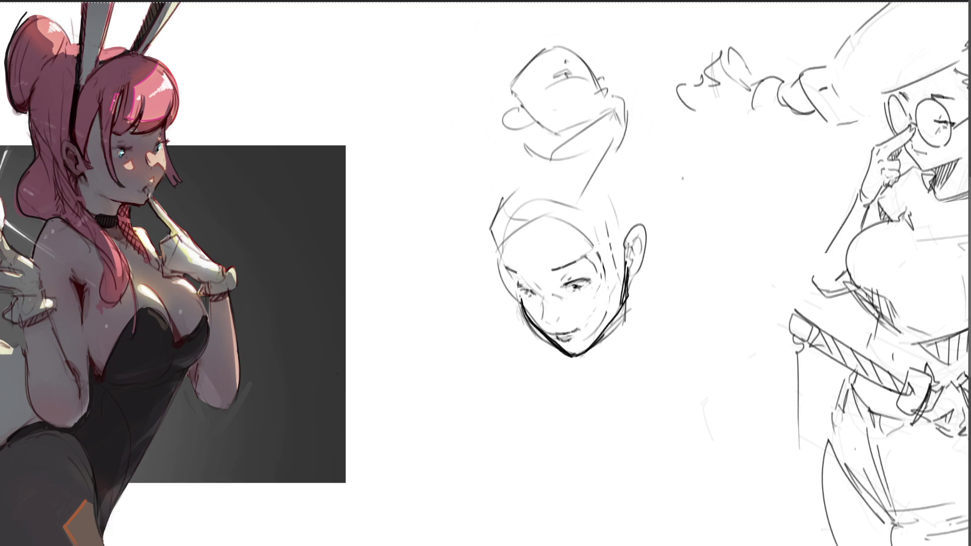
Outline a third head to the right, with its top, jaw to chin and side strokes
{"action": "mouse_move", "coordinate": [684, 207]}
{"action": "left_mouse_down"}
{"action": "mouse_move", "coordinate": [690, 168]}
{"action": "mouse_move", "coordinate": [761, 184]}
{"action": "left_mouse_up"}
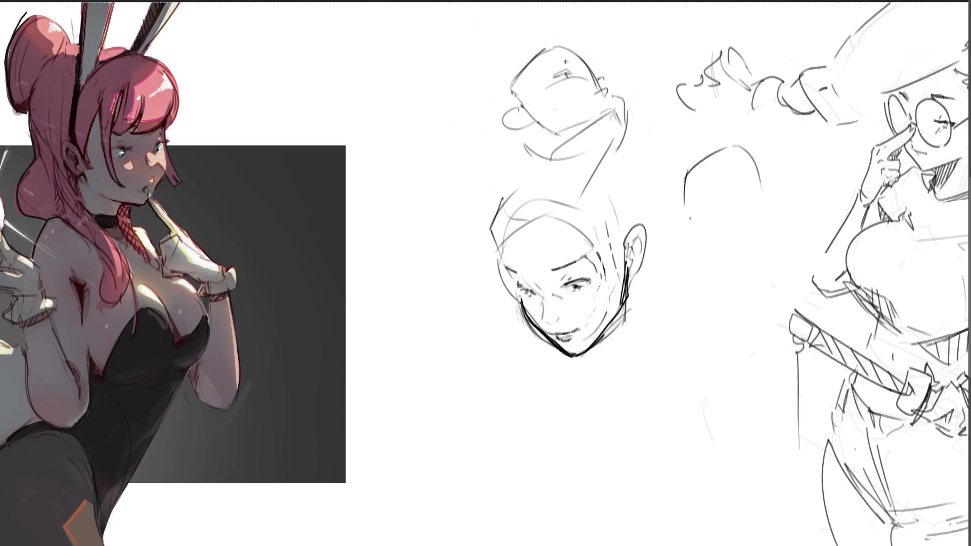
{"action": "mouse_move", "coordinate": [687, 222]}
{"action": "left_mouse_down"}
{"action": "mouse_move", "coordinate": [744, 278]}
{"action": "mouse_move", "coordinate": [746, 203]}
{"action": "mouse_move", "coordinate": [770, 232]}
{"action": "mouse_move", "coordinate": [743, 286]}
{"action": "left_mouse_up"}
{"action": "mouse_move", "coordinate": [687, 240]}
{"action": "left_mouse_down"}
{"action": "mouse_move", "coordinate": [714, 276]}
{"action": "mouse_move", "coordinate": [743, 286]}
{"action": "left_mouse_up"}
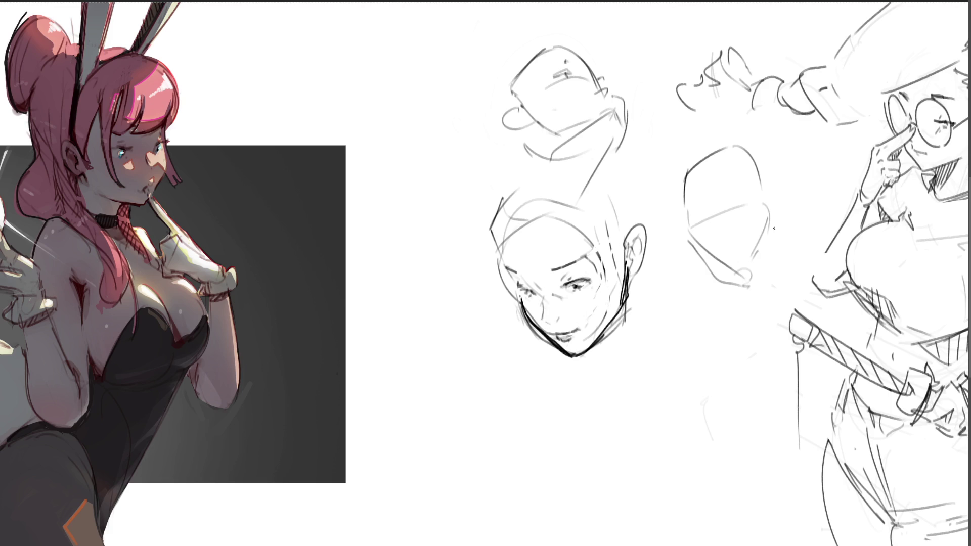
{"action": "mouse_move", "coordinate": [774, 226]}
{"action": "left_mouse_down"}
{"action": "mouse_move", "coordinate": [762, 279]}
{"action": "mouse_move", "coordinate": [777, 247]}
{"action": "left_mouse_up"}
{"action": "left_click_drag", "start_coordinate": [778, 207], "coordinate": [776, 238]}
{"action": "left_click_drag", "start_coordinate": [777, 182], "coordinate": [781, 245]}
{"action": "left_click_drag", "start_coordinate": [779, 207], "coordinate": [778, 225]}
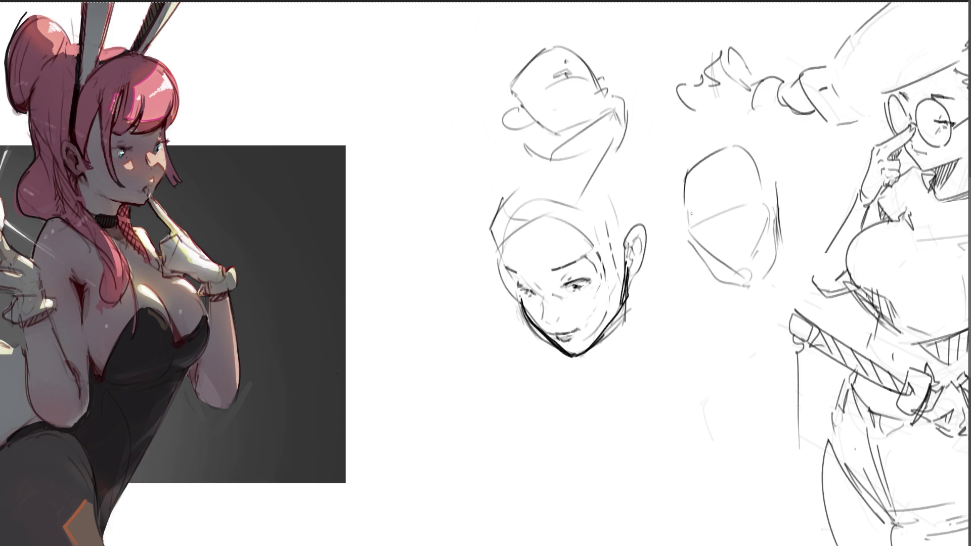
{"action": "left_click_drag", "start_coordinate": [703, 211], "coordinate": [689, 226]}
{"action": "left_click_drag", "start_coordinate": [696, 222], "coordinate": [756, 197]}
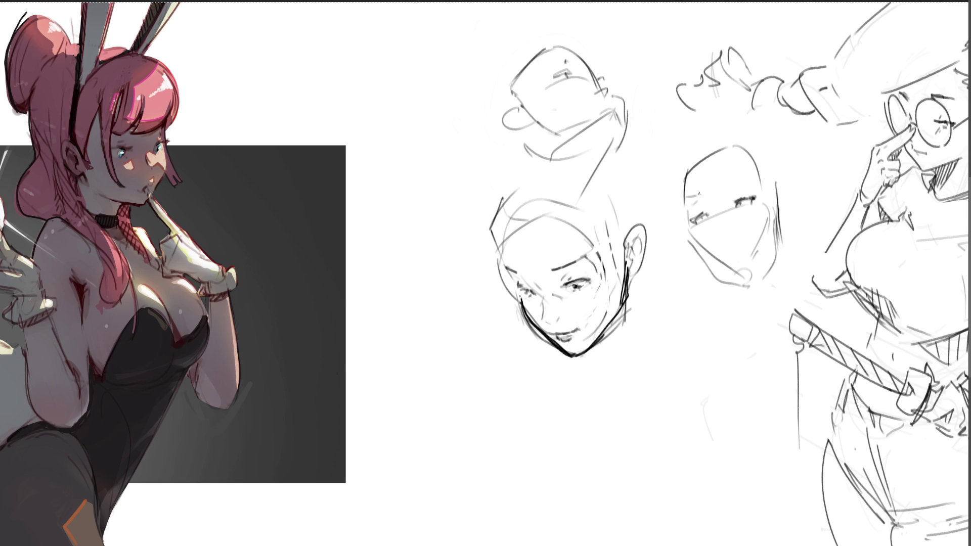
Add brow, nose, cheek, jaw and guide lines, then softly erase the heads into faint guides
{"action": "left_click_drag", "start_coordinate": [721, 180], "coordinate": [745, 171]}
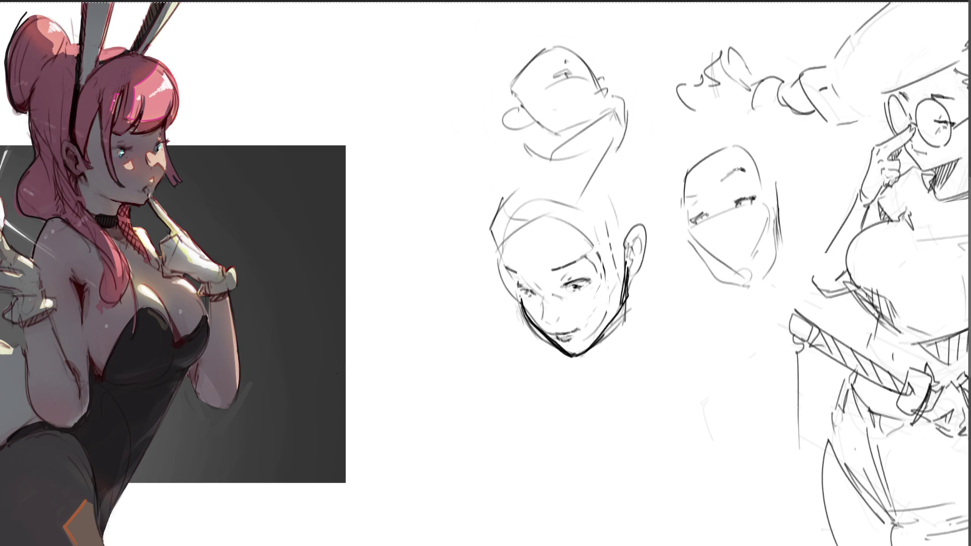
{"action": "mouse_move", "coordinate": [717, 235]}
{"action": "left_mouse_down"}
{"action": "mouse_move", "coordinate": [743, 260]}
{"action": "mouse_move", "coordinate": [752, 255]}
{"action": "left_mouse_up"}
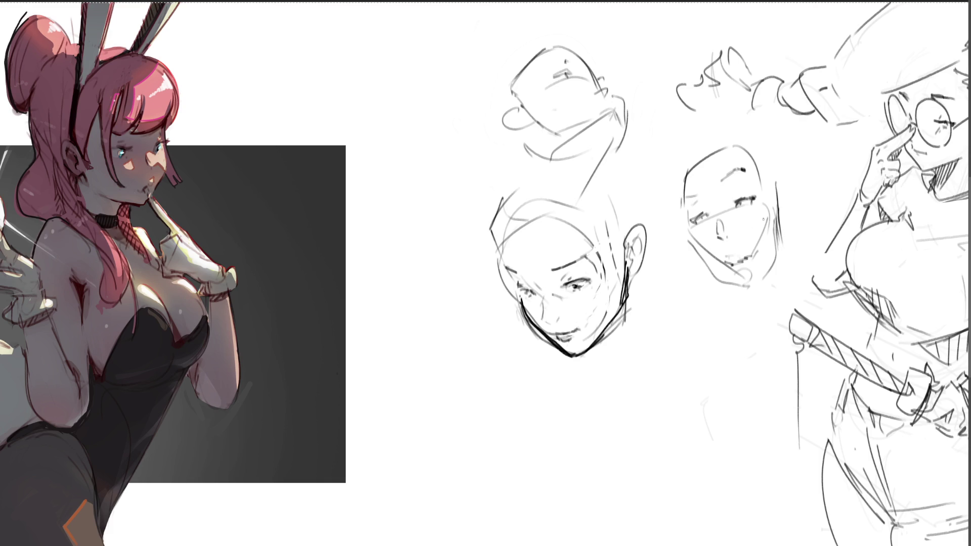
{"action": "mouse_move", "coordinate": [685, 228]}
{"action": "left_mouse_down"}
{"action": "mouse_move", "coordinate": [717, 278]}
{"action": "mouse_move", "coordinate": [744, 294]}
{"action": "mouse_move", "coordinate": [787, 250]}
{"action": "left_mouse_up"}
{"action": "mouse_move", "coordinate": [781, 206]}
{"action": "left_mouse_down"}
{"action": "mouse_move", "coordinate": [787, 262]}
{"action": "mouse_move", "coordinate": [774, 232]}
{"action": "left_mouse_up"}
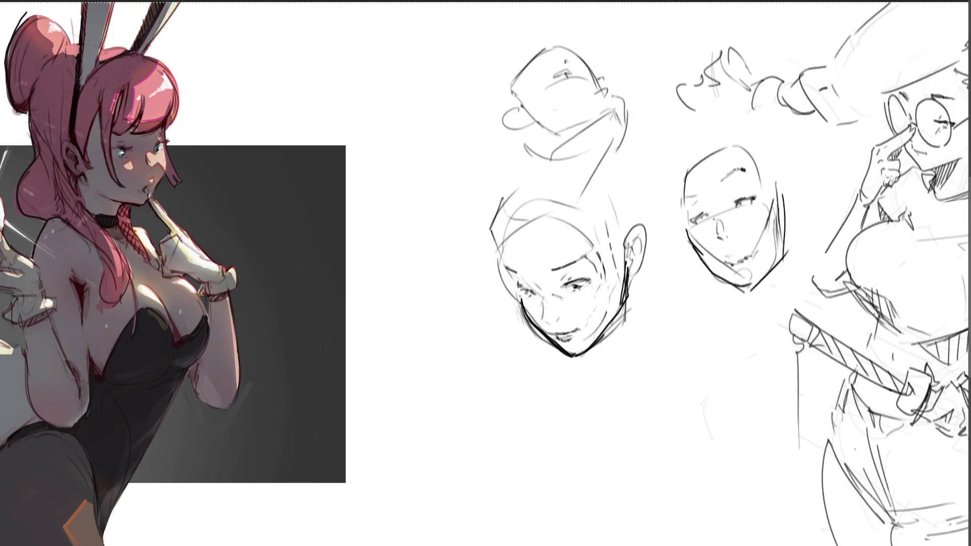
{"action": "left_click_drag", "start_coordinate": [676, 231], "coordinate": [816, 182]}
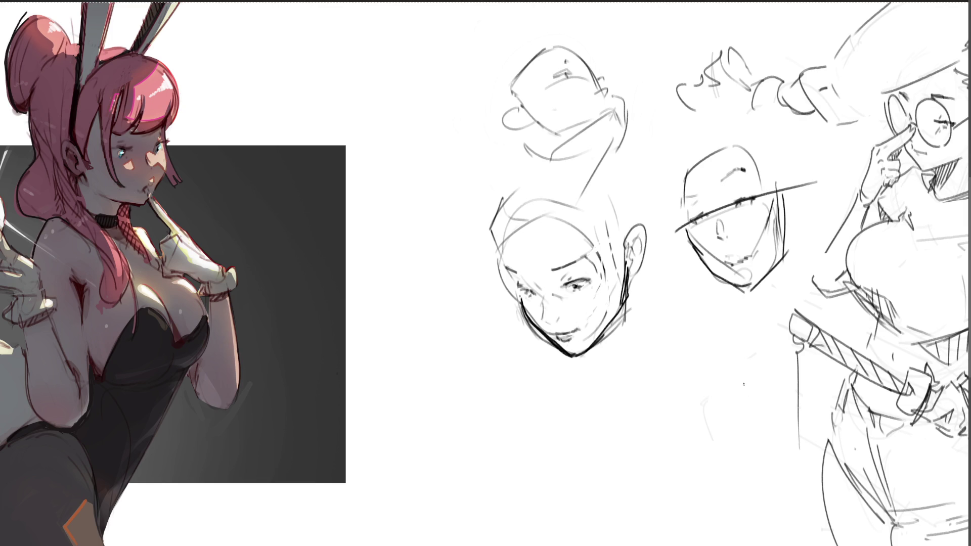
{"action": "key", "text": "e"}
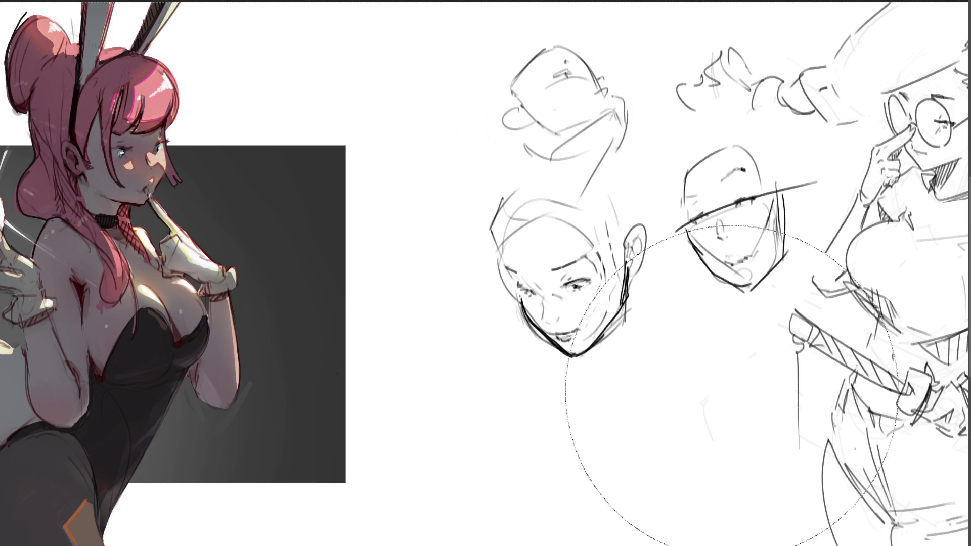
{"action": "mouse_move", "coordinate": [731, 392]}
{"action": "left_mouse_down"}
{"action": "mouse_move", "coordinate": [633, 249]}
{"action": "mouse_move", "coordinate": [650, 130]}
{"action": "mouse_move", "coordinate": [632, 217]}
{"action": "mouse_move", "coordinate": [672, 238]}
{"action": "left_mouse_up"}
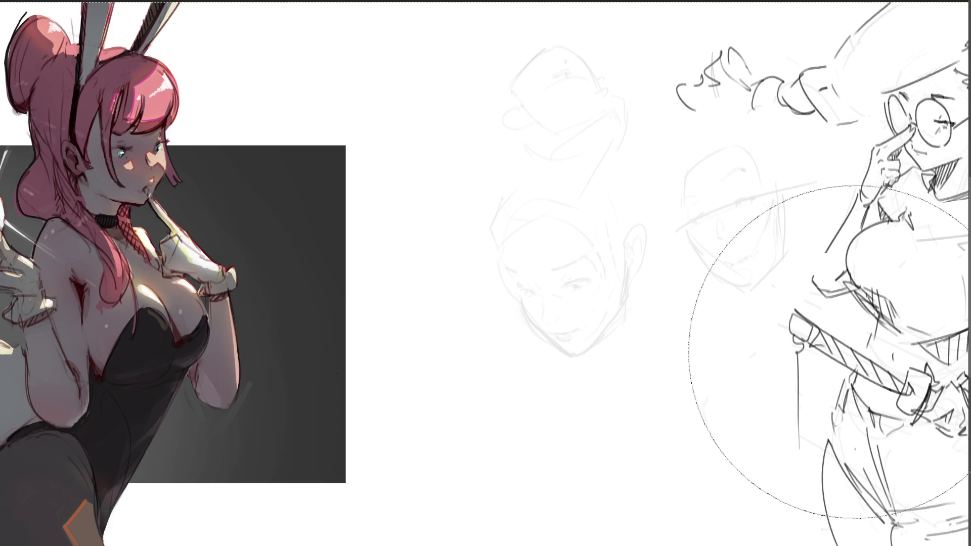
Ink the neck, throat, collarbones and both shoulders, redrawing the right shoulder longer
{"action": "key", "text": "e"}
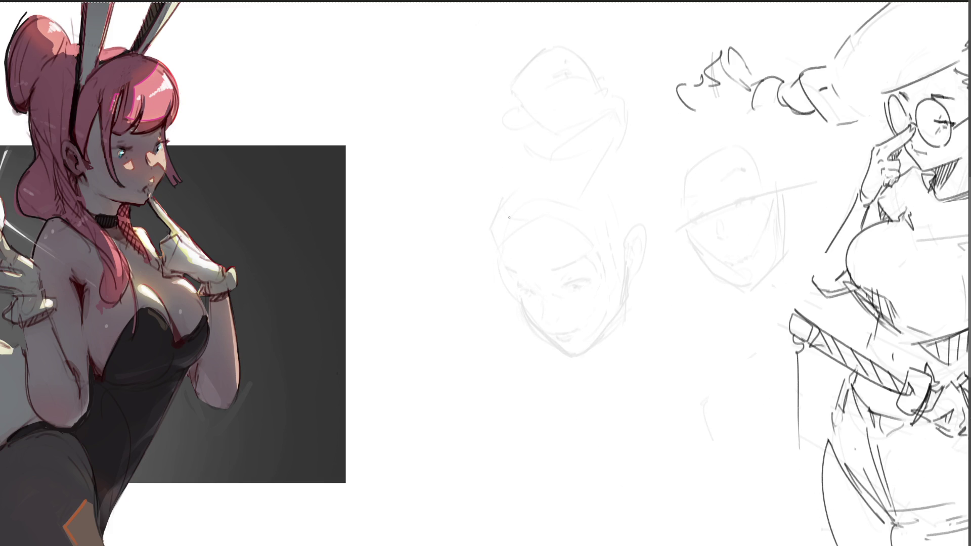
{"action": "left_click_drag", "start_coordinate": [631, 280], "coordinate": [625, 352]}
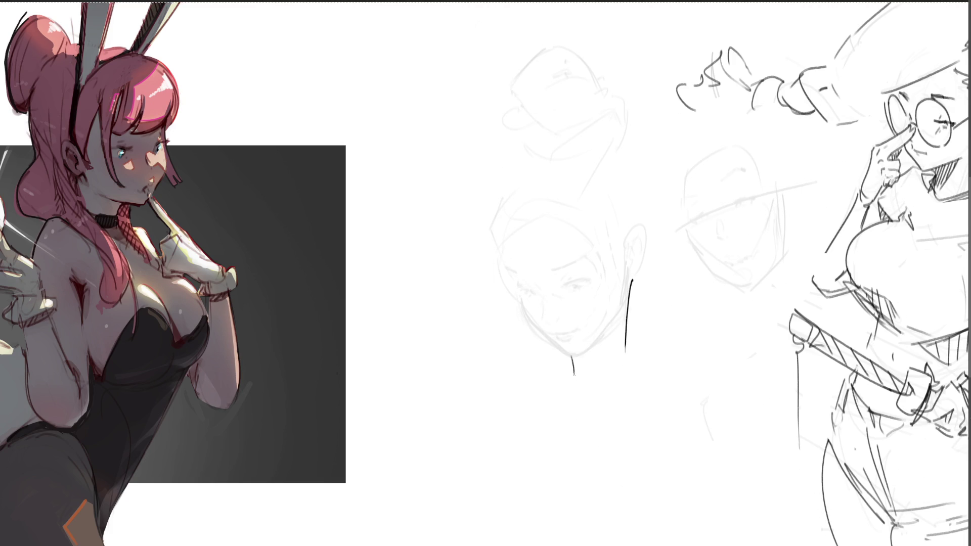
{"action": "left_click_drag", "start_coordinate": [574, 374], "coordinate": [575, 386]}
{"action": "left_click_drag", "start_coordinate": [623, 309], "coordinate": [607, 353]}
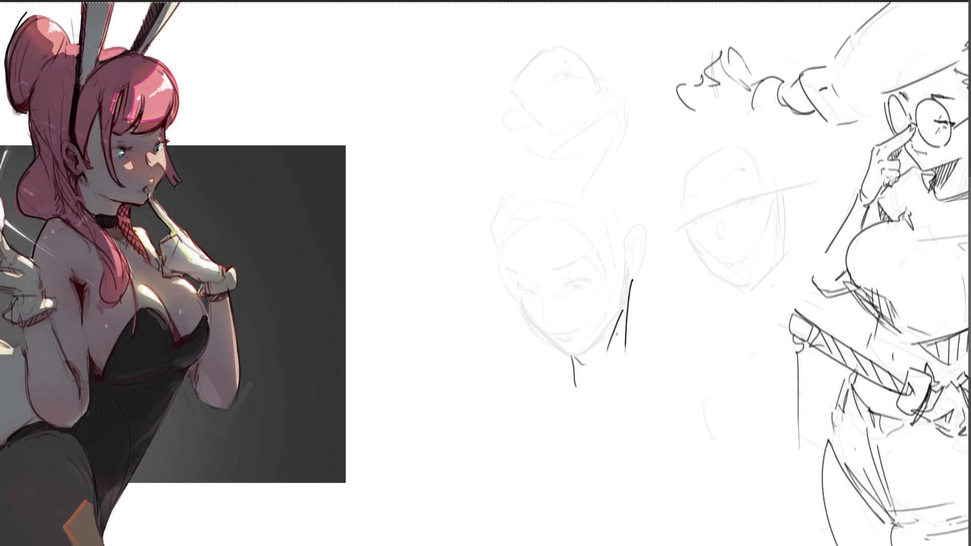
{"action": "mouse_move", "coordinate": [626, 307]}
{"action": "left_mouse_down"}
{"action": "mouse_move", "coordinate": [596, 406]}
{"action": "mouse_move", "coordinate": [575, 415]}
{"action": "left_mouse_up"}
{"action": "mouse_move", "coordinate": [572, 369]}
{"action": "left_mouse_down"}
{"action": "mouse_move", "coordinate": [564, 395]}
{"action": "mouse_move", "coordinate": [602, 428]}
{"action": "mouse_move", "coordinate": [642, 395]}
{"action": "left_mouse_up"}
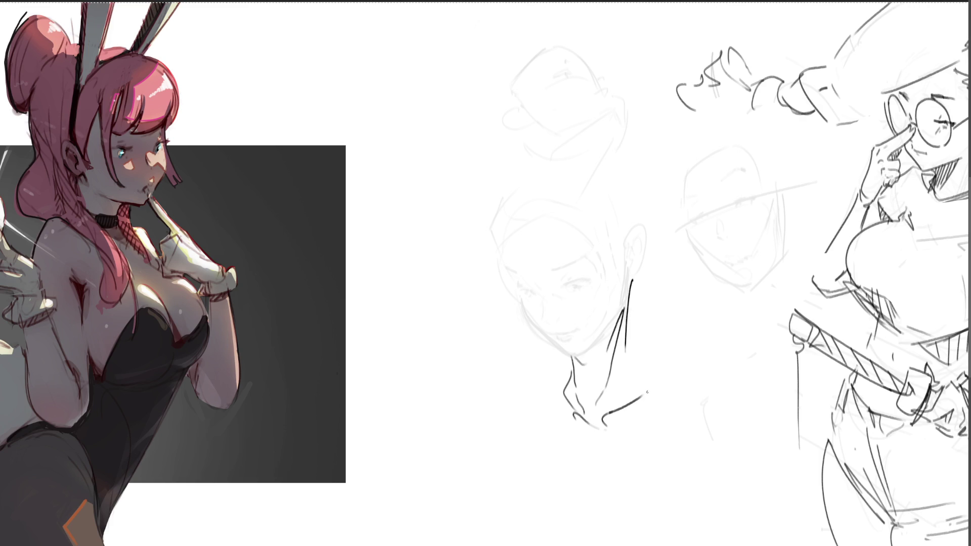
{"action": "mouse_move", "coordinate": [631, 328]}
{"action": "left_mouse_down"}
{"action": "mouse_move", "coordinate": [653, 393]}
{"action": "mouse_move", "coordinate": [719, 395]}
{"action": "left_mouse_up"}
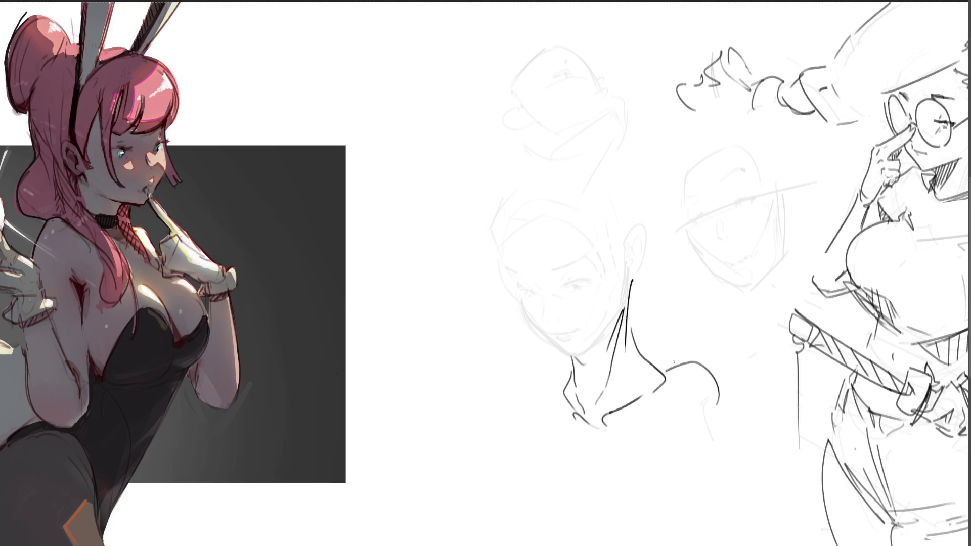
{"action": "key", "text": "ctrl+z"}
{"action": "mouse_move", "coordinate": [648, 360]}
{"action": "left_mouse_down"}
{"action": "mouse_move", "coordinate": [713, 374]}
{"action": "mouse_move", "coordinate": [732, 415]}
{"action": "left_mouse_up"}
{"action": "left_click_drag", "start_coordinate": [553, 383], "coordinate": [544, 412]}
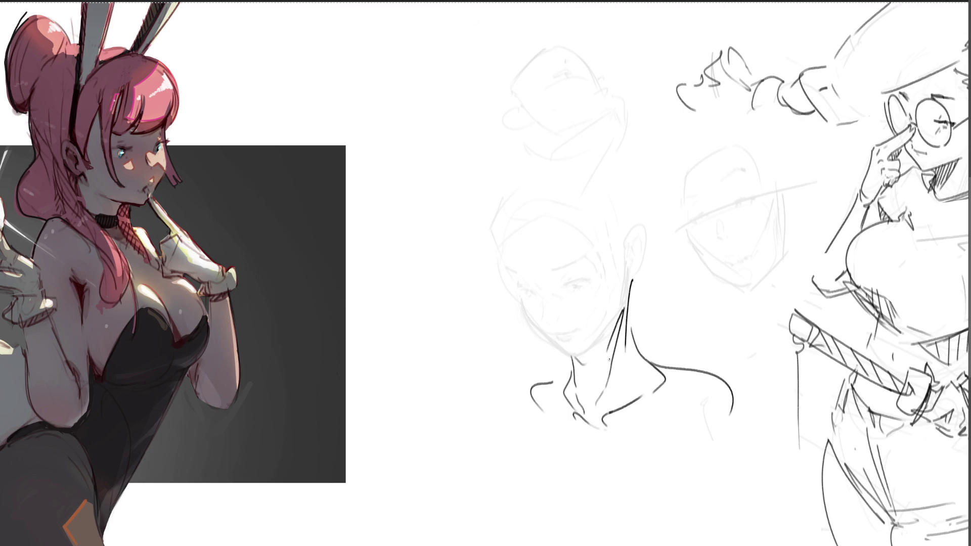
Draw the ear, eyebrow and eye lines, and darken the head's left side
{"action": "mouse_move", "coordinate": [645, 224]}
{"action": "left_mouse_down"}
{"action": "mouse_move", "coordinate": [639, 273]}
{"action": "mouse_move", "coordinate": [637, 247]}
{"action": "mouse_move", "coordinate": [629, 273]}
{"action": "left_mouse_up"}
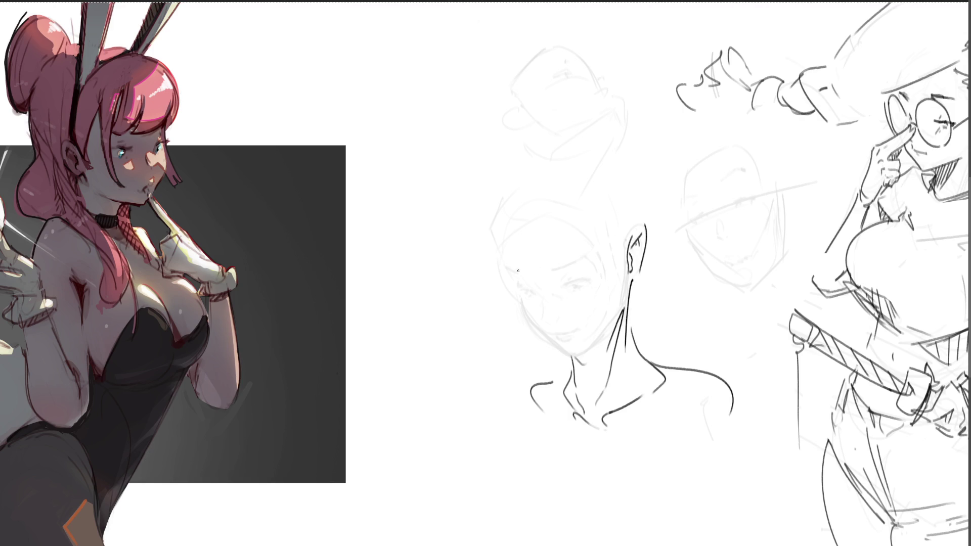
{"action": "left_click_drag", "start_coordinate": [510, 270], "coordinate": [584, 263]}
{"action": "mouse_move", "coordinate": [524, 288]}
{"action": "left_mouse_down"}
{"action": "mouse_move", "coordinate": [581, 282]}
{"action": "mouse_move", "coordinate": [546, 311]}
{"action": "mouse_move", "coordinate": [542, 329]}
{"action": "mouse_move", "coordinate": [565, 354]}
{"action": "left_mouse_up"}
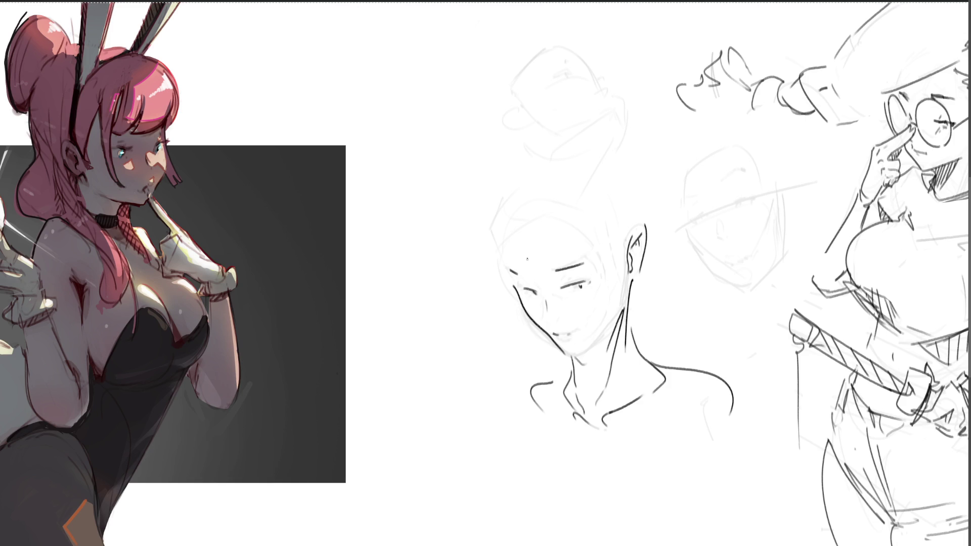
{"action": "left_click_drag", "start_coordinate": [506, 269], "coordinate": [495, 223]}
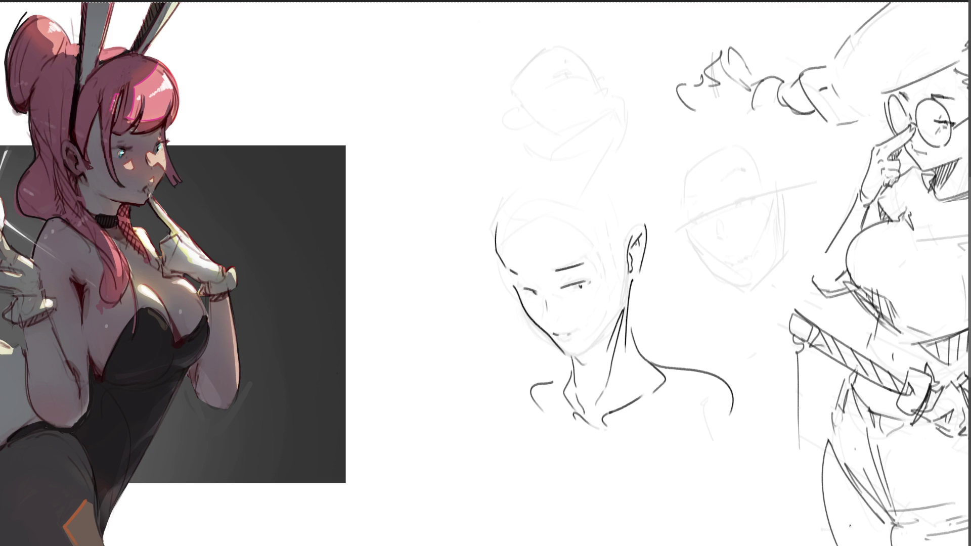
Clear the head and neck studies and start a new outline with wavy strokes across the top
{"action": "key", "text": "Delete"}
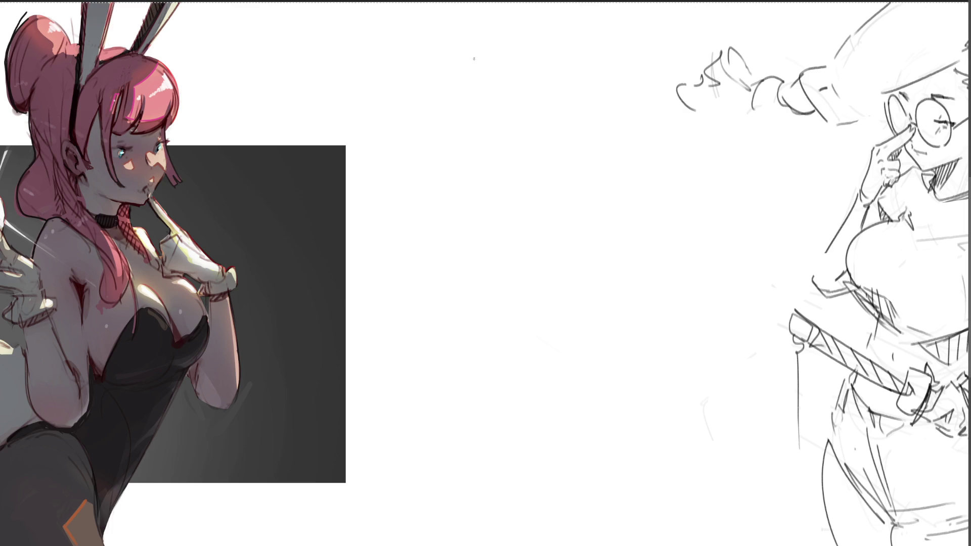
{"action": "left_click_drag", "start_coordinate": [470, 75], "coordinate": [452, 180]}
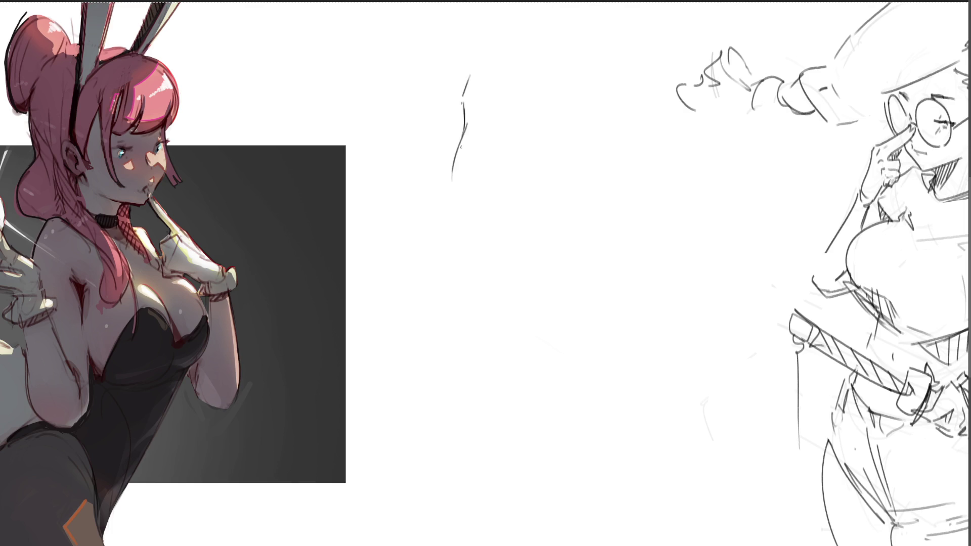
{"action": "left_click_drag", "start_coordinate": [465, 135], "coordinate": [458, 223]}
{"action": "mouse_move", "coordinate": [470, 85]}
{"action": "left_mouse_down"}
{"action": "mouse_move", "coordinate": [486, 71]}
{"action": "mouse_move", "coordinate": [508, 81]}
{"action": "mouse_move", "coordinate": [586, 74]}
{"action": "left_mouse_up"}
{"action": "mouse_move", "coordinate": [587, 77]}
{"action": "left_mouse_down"}
{"action": "mouse_move", "coordinate": [505, 91]}
{"action": "mouse_move", "coordinate": [548, 110]}
{"action": "left_mouse_up"}
{"action": "mouse_move", "coordinate": [565, 112]}
{"action": "left_mouse_down"}
{"action": "mouse_move", "coordinate": [555, 114]}
{"action": "mouse_move", "coordinate": [583, 106]}
{"action": "left_mouse_up"}
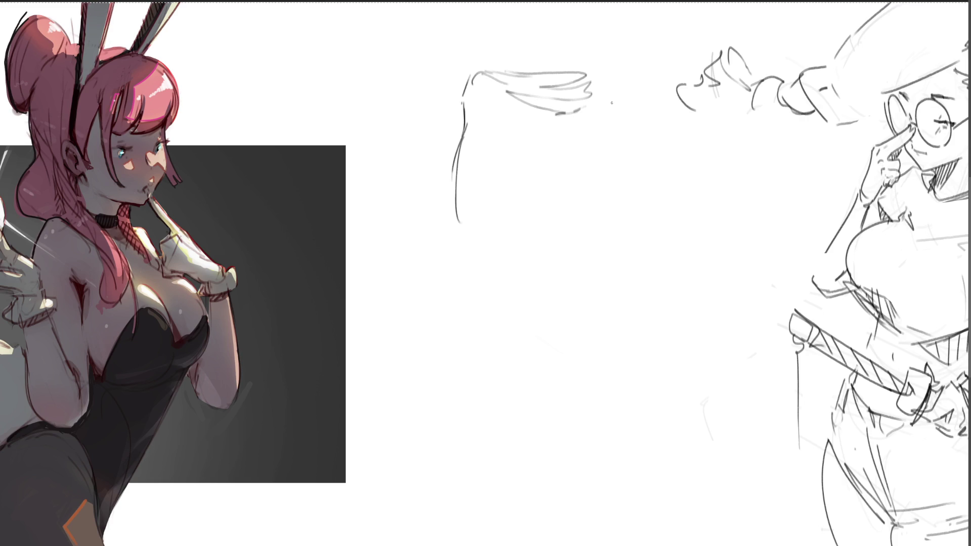
{"action": "mouse_move", "coordinate": [596, 72]}
{"action": "left_mouse_down"}
{"action": "mouse_move", "coordinate": [616, 77]}
{"action": "mouse_move", "coordinate": [638, 113]}
{"action": "left_mouse_up"}
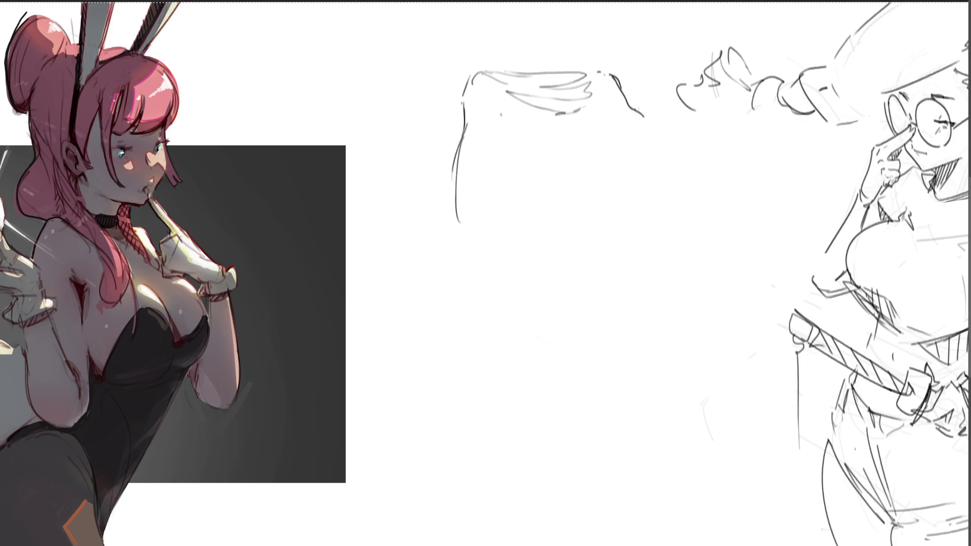
{"action": "left_click_drag", "start_coordinate": [504, 106], "coordinate": [482, 162]}
{"action": "mouse_move", "coordinate": [542, 121]}
{"action": "left_mouse_down"}
{"action": "mouse_move", "coordinate": [522, 124]}
{"action": "mouse_move", "coordinate": [485, 172]}
{"action": "left_mouse_up"}
{"action": "mouse_move", "coordinate": [636, 119]}
{"action": "left_mouse_down"}
{"action": "mouse_move", "coordinate": [690, 170]}
{"action": "mouse_move", "coordinate": [699, 210]}
{"action": "left_mouse_up"}
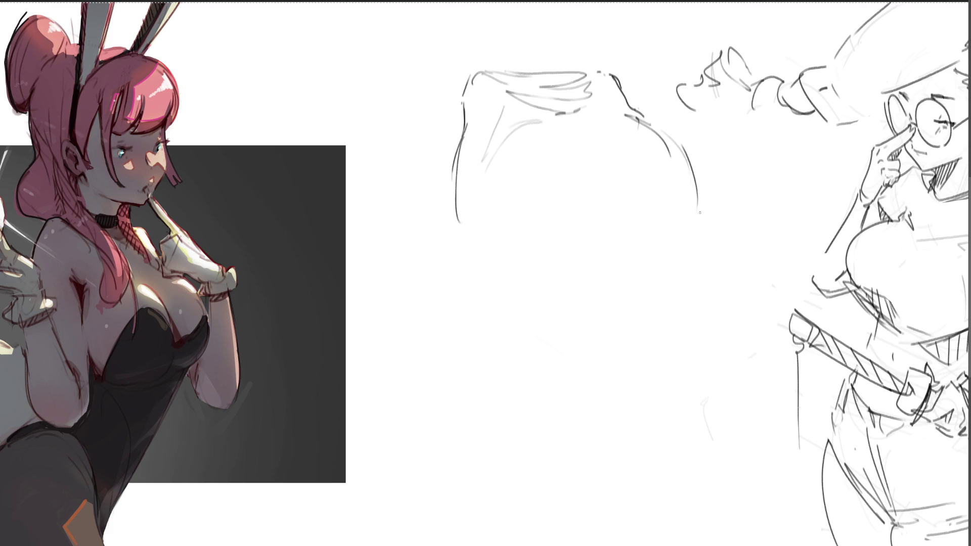
Extend the left outline down in long curves toward the canvas bottom
{"action": "left_click_drag", "start_coordinate": [558, 238], "coordinate": [603, 238]}
{"action": "left_click_drag", "start_coordinate": [674, 217], "coordinate": [610, 257]}
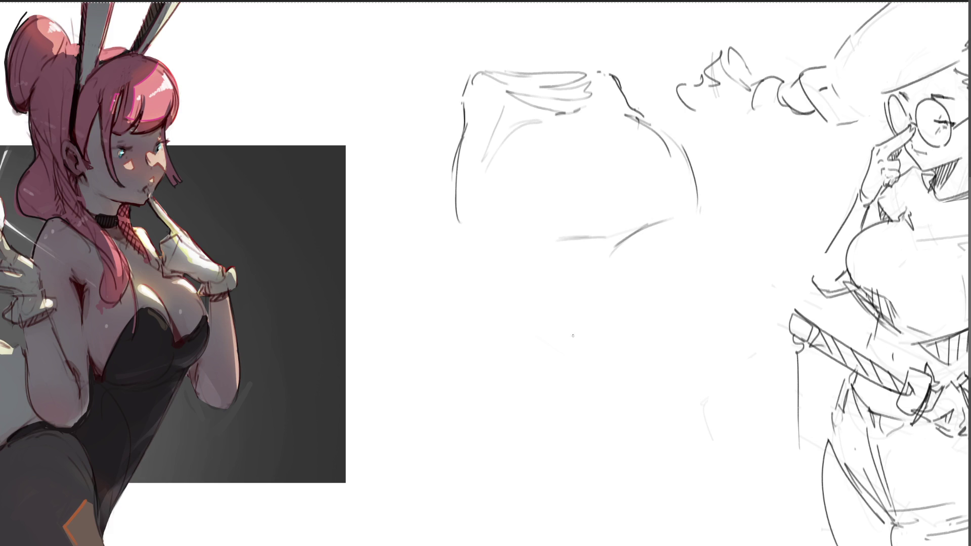
{"action": "left_click_drag", "start_coordinate": [461, 148], "coordinate": [475, 250]}
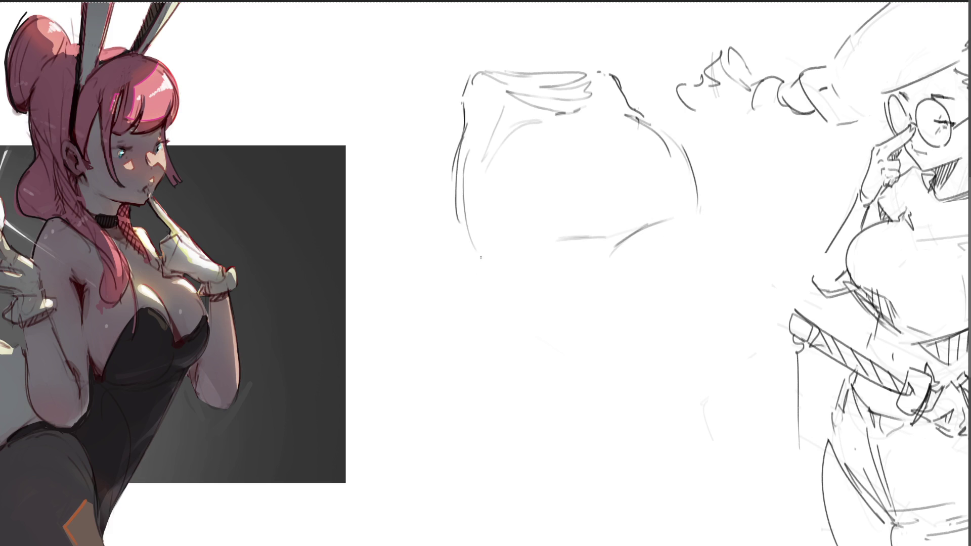
{"action": "left_click_drag", "start_coordinate": [461, 147], "coordinate": [469, 257]}
{"action": "mouse_move", "coordinate": [484, 285]}
{"action": "left_mouse_down"}
{"action": "mouse_move", "coordinate": [471, 255]}
{"action": "mouse_move", "coordinate": [508, 309]}
{"action": "mouse_move", "coordinate": [480, 303]}
{"action": "left_mouse_up"}
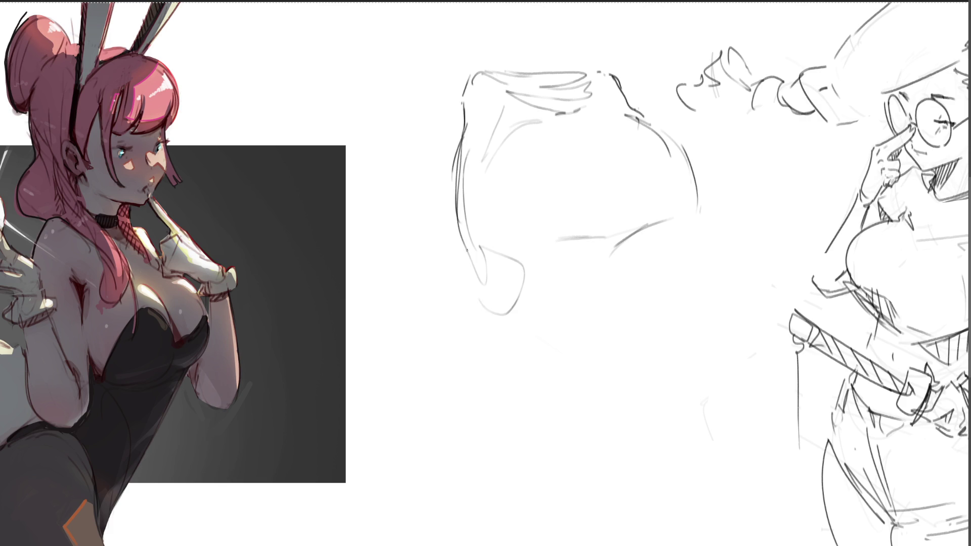
{"action": "mouse_move", "coordinate": [468, 250]}
{"action": "left_mouse_down"}
{"action": "mouse_move", "coordinate": [484, 384]}
{"action": "mouse_move", "coordinate": [617, 519]}
{"action": "mouse_move", "coordinate": [607, 440]}
{"action": "left_mouse_up"}
{"action": "mouse_move", "coordinate": [591, 241]}
{"action": "left_mouse_down"}
{"action": "mouse_move", "coordinate": [620, 262]}
{"action": "mouse_move", "coordinate": [619, 329]}
{"action": "mouse_move", "coordinate": [672, 514]}
{"action": "left_mouse_up"}
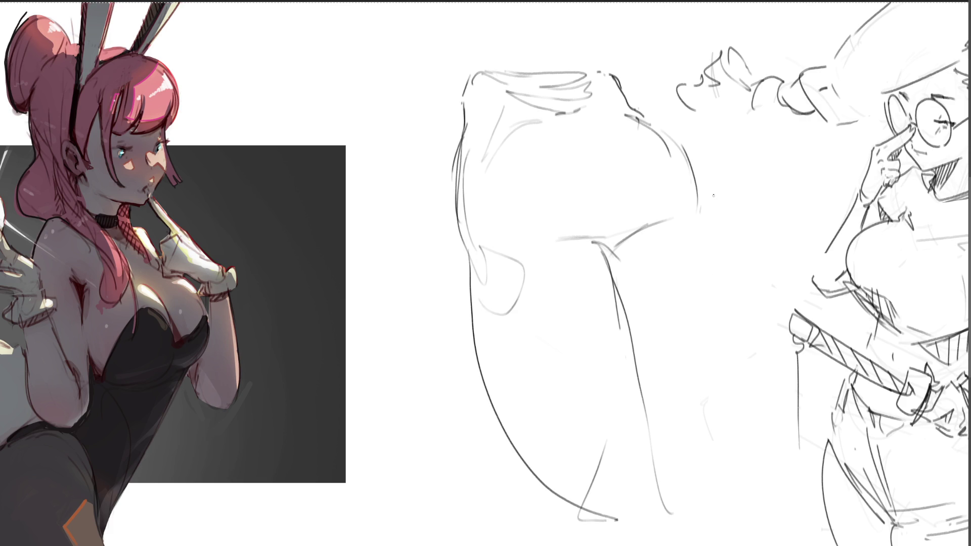
Draw the right outer hip contour down the leg and arc the top across the hips
{"action": "mouse_move", "coordinate": [690, 151]}
{"action": "left_mouse_down"}
{"action": "mouse_move", "coordinate": [702, 184]}
{"action": "mouse_move", "coordinate": [723, 385]}
{"action": "left_mouse_up"}
{"action": "mouse_move", "coordinate": [703, 243]}
{"action": "left_mouse_down"}
{"action": "mouse_move", "coordinate": [731, 468]}
{"action": "mouse_move", "coordinate": [718, 514]}
{"action": "left_mouse_up"}
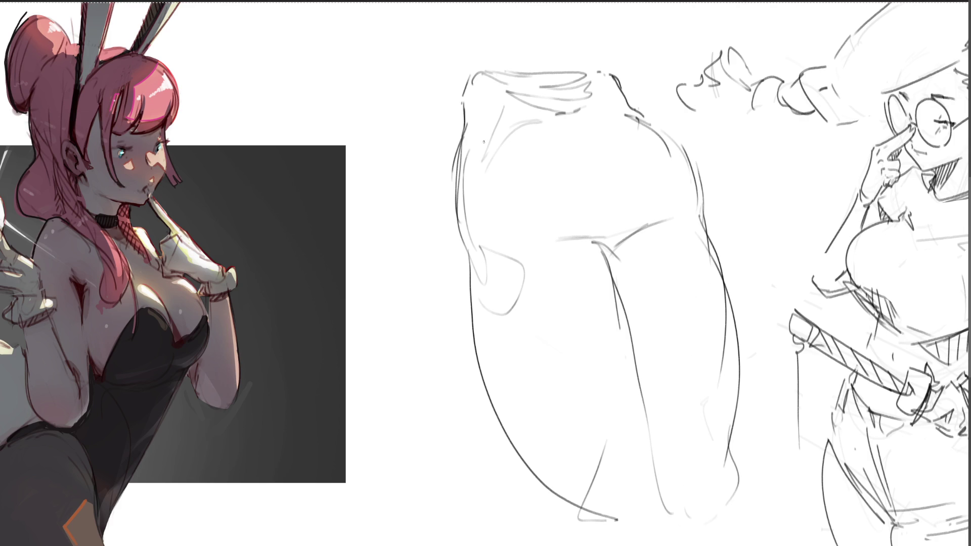
{"action": "left_click_drag", "start_coordinate": [457, 207], "coordinate": [607, 154]}
{"action": "left_click_drag", "start_coordinate": [654, 124], "coordinate": [607, 125]}
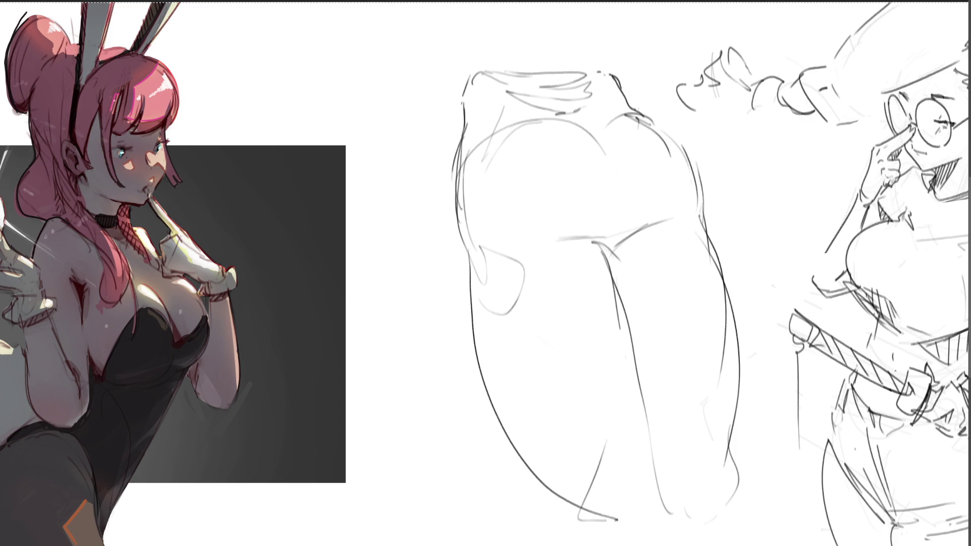
Clear the leg sketch and outline the shoulders and both sides of the upper back
{"action": "key", "text": "Delete"}
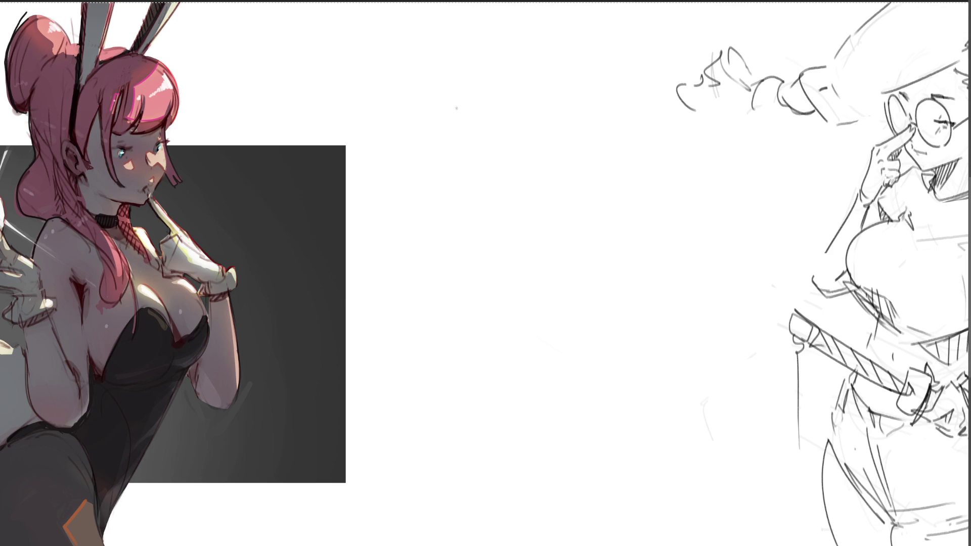
{"action": "mouse_move", "coordinate": [484, 67]}
{"action": "left_mouse_down"}
{"action": "mouse_move", "coordinate": [481, 107]}
{"action": "mouse_move", "coordinate": [506, 44]}
{"action": "mouse_move", "coordinate": [543, 106]}
{"action": "left_mouse_up"}
{"action": "mouse_move", "coordinate": [477, 58]}
{"action": "left_mouse_down"}
{"action": "mouse_move", "coordinate": [460, 138]}
{"action": "mouse_move", "coordinate": [442, 160]}
{"action": "left_mouse_up"}
{"action": "mouse_move", "coordinate": [466, 129]}
{"action": "left_mouse_down"}
{"action": "mouse_move", "coordinate": [569, 104]}
{"action": "mouse_move", "coordinate": [617, 145]}
{"action": "left_mouse_up"}
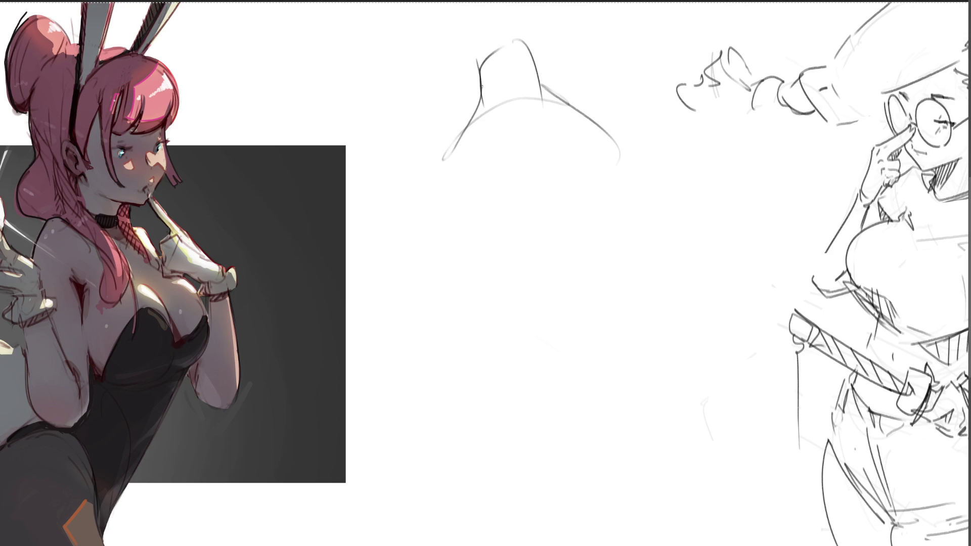
{"action": "left_click_drag", "start_coordinate": [472, 112], "coordinate": [444, 237]}
{"action": "left_click_drag", "start_coordinate": [450, 142], "coordinate": [428, 191]}
{"action": "left_click_drag", "start_coordinate": [594, 114], "coordinate": [667, 224]}
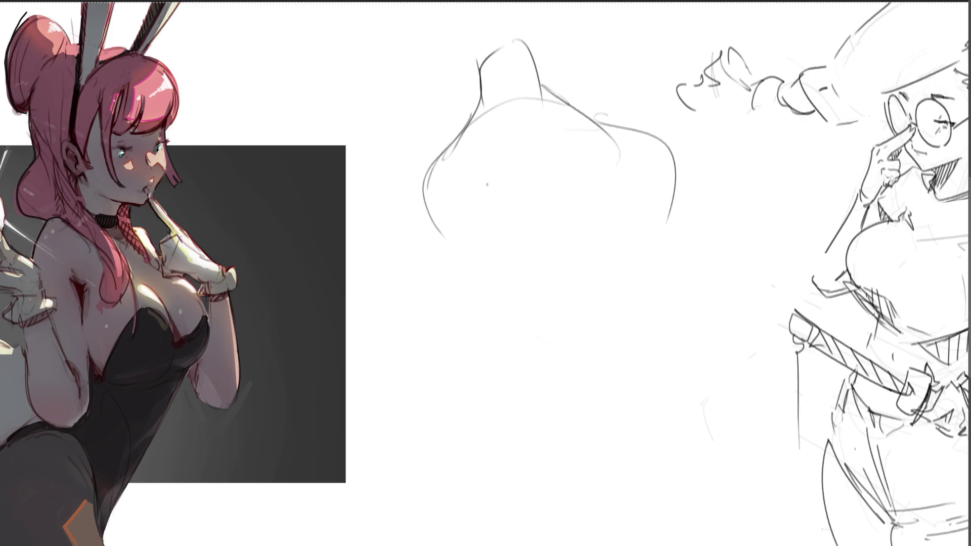
Add back muscle lines, a long spine line and lower-back contours
{"action": "left_click_drag", "start_coordinate": [488, 183], "coordinate": [505, 269]}
{"action": "mouse_move", "coordinate": [560, 173]}
{"action": "left_mouse_down"}
{"action": "mouse_move", "coordinate": [572, 215]}
{"action": "mouse_move", "coordinate": [602, 261]}
{"action": "left_mouse_up"}
{"action": "left_click_drag", "start_coordinate": [513, 148], "coordinate": [581, 404]}
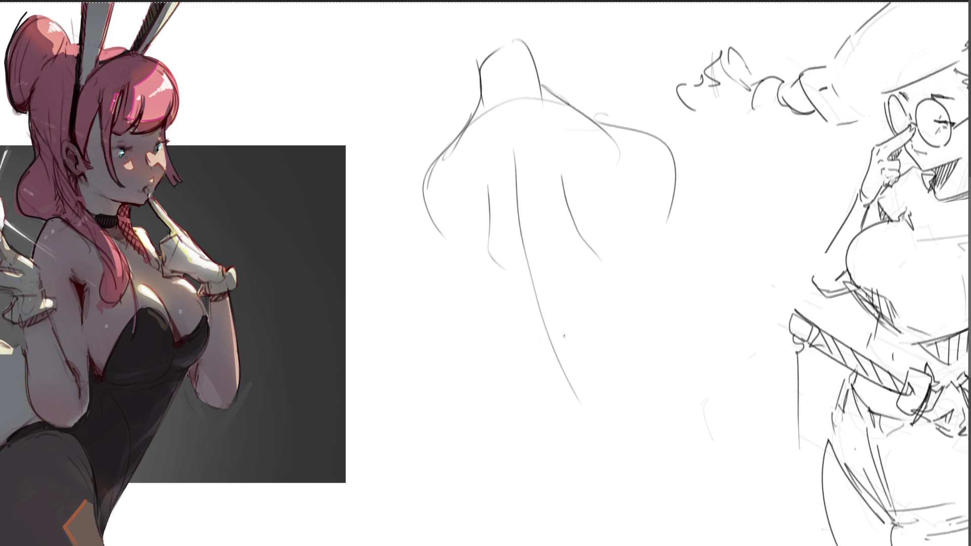
{"action": "left_click_drag", "start_coordinate": [539, 306], "coordinate": [574, 450]}
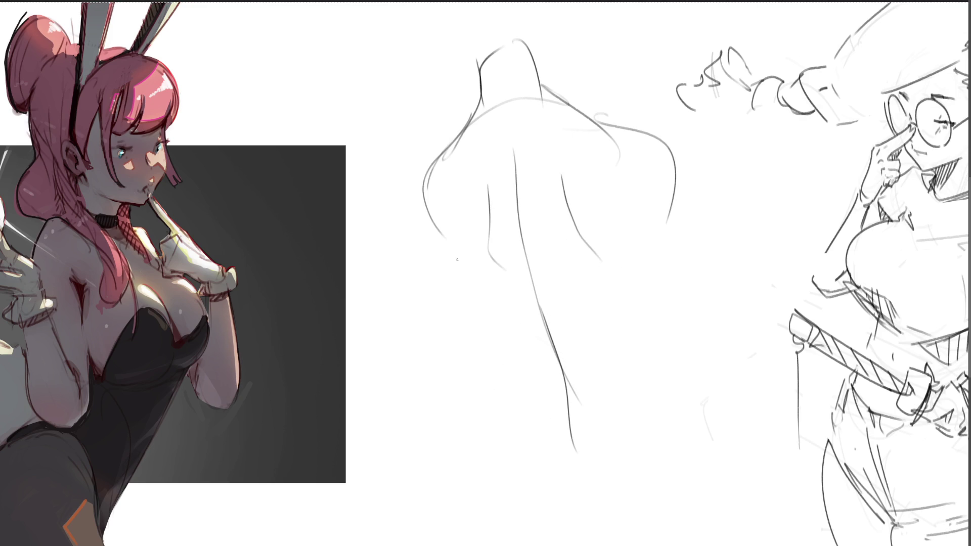
{"action": "left_click_drag", "start_coordinate": [456, 258], "coordinate": [491, 316]}
{"action": "mouse_move", "coordinate": [514, 349]}
{"action": "left_mouse_down"}
{"action": "mouse_move", "coordinate": [570, 361]}
{"action": "mouse_move", "coordinate": [594, 344]}
{"action": "left_mouse_up"}
{"action": "mouse_move", "coordinate": [628, 288]}
{"action": "left_mouse_down"}
{"action": "mouse_move", "coordinate": [621, 345]}
{"action": "mouse_move", "coordinate": [638, 322]}
{"action": "left_mouse_up"}
{"action": "left_click_drag", "start_coordinate": [501, 302], "coordinate": [560, 394]}
{"action": "left_click_drag", "start_coordinate": [589, 354], "coordinate": [578, 383]}
{"action": "left_click_drag", "start_coordinate": [590, 297], "coordinate": [601, 386]}
{"action": "mouse_move", "coordinate": [571, 428]}
{"action": "left_mouse_down"}
{"action": "mouse_move", "coordinate": [589, 413]}
{"action": "mouse_move", "coordinate": [533, 469]}
{"action": "mouse_move", "coordinate": [544, 486]}
{"action": "left_mouse_up"}
{"action": "left_click_drag", "start_coordinate": [604, 449], "coordinate": [576, 500]}
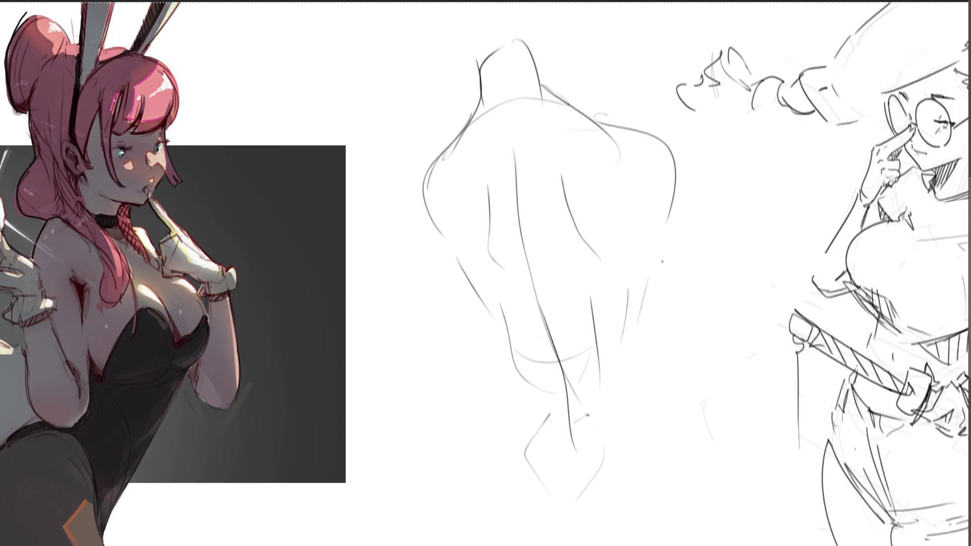
Draw the torso sides, hip curves and bottom outline, hatching along the lower right contour
{"action": "left_click_drag", "start_coordinate": [656, 282], "coordinate": [646, 364]}
{"action": "left_click_drag", "start_coordinate": [655, 321], "coordinate": [661, 384]}
{"action": "mouse_move", "coordinate": [657, 346]}
{"action": "left_mouse_down"}
{"action": "mouse_move", "coordinate": [724, 497]}
{"action": "mouse_move", "coordinate": [722, 519]}
{"action": "left_mouse_up"}
{"action": "mouse_move", "coordinate": [484, 308]}
{"action": "left_mouse_down"}
{"action": "mouse_move", "coordinate": [502, 389]}
{"action": "mouse_move", "coordinate": [475, 514]}
{"action": "mouse_move", "coordinate": [479, 545]}
{"action": "left_mouse_up"}
{"action": "mouse_move", "coordinate": [561, 536]}
{"action": "left_mouse_down"}
{"action": "mouse_move", "coordinate": [677, 514]}
{"action": "mouse_move", "coordinate": [699, 545]}
{"action": "left_mouse_up"}
{"action": "left_click_drag", "start_coordinate": [707, 519], "coordinate": [707, 545]}
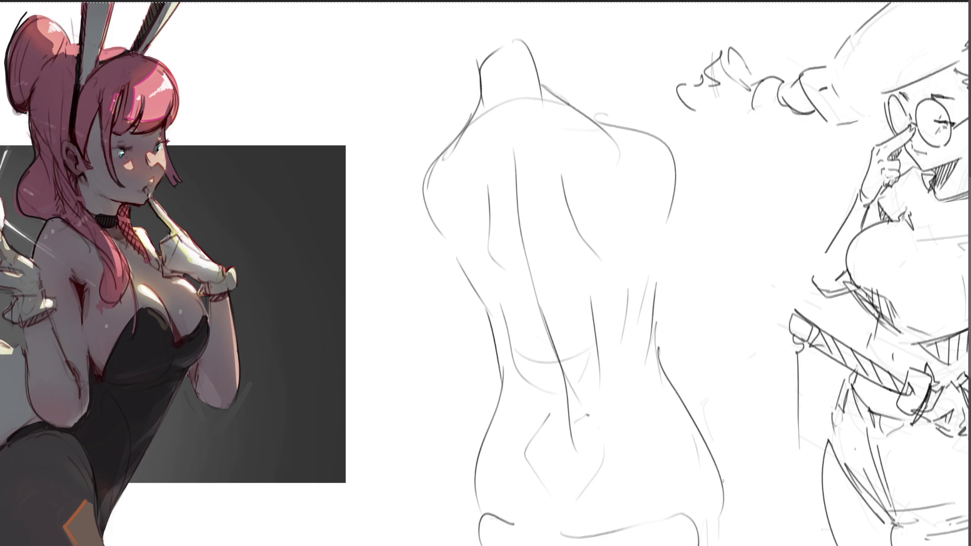
{"action": "left_click_drag", "start_coordinate": [722, 481], "coordinate": [728, 543]}
{"action": "left_click_drag", "start_coordinate": [712, 462], "coordinate": [720, 545]}
{"action": "left_click_drag", "start_coordinate": [729, 478], "coordinate": [734, 519]}
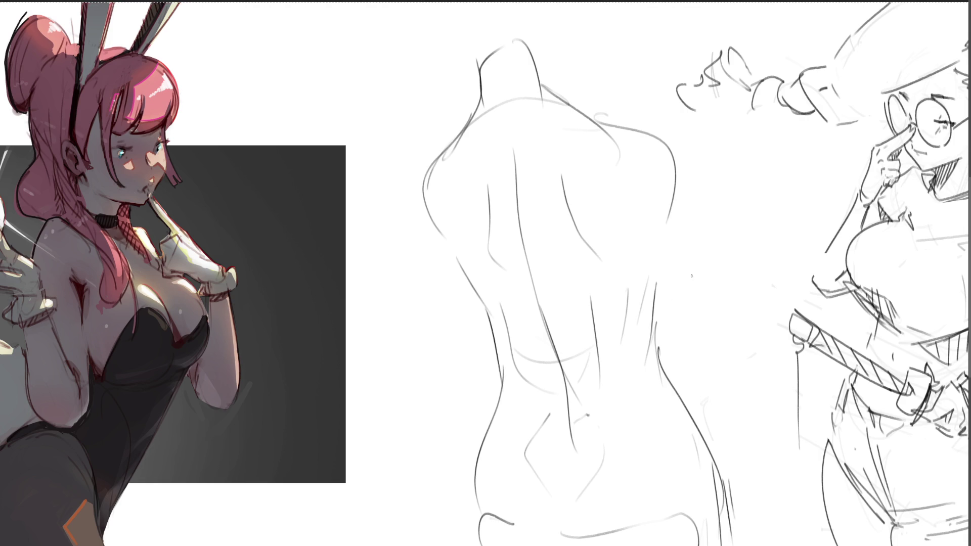
Delete the back-view torso sketch and begin a new oval head near the top centre
{"action": "key", "text": "Delete"}
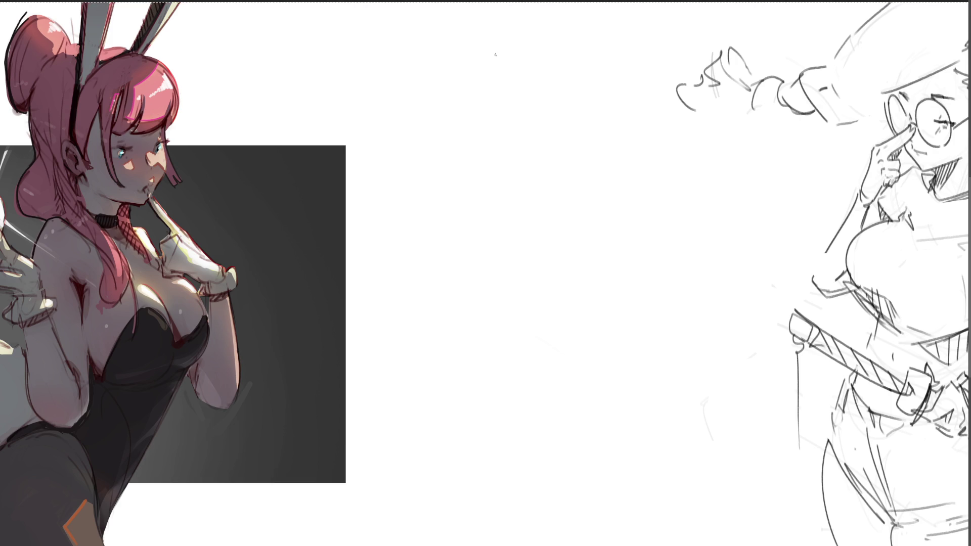
{"action": "mouse_move", "coordinate": [501, 52]}
{"action": "left_mouse_down"}
{"action": "mouse_move", "coordinate": [489, 81]}
{"action": "mouse_move", "coordinate": [520, 37]}
{"action": "left_mouse_up"}
{"action": "left_click_drag", "start_coordinate": [547, 36], "coordinate": [534, 113]}
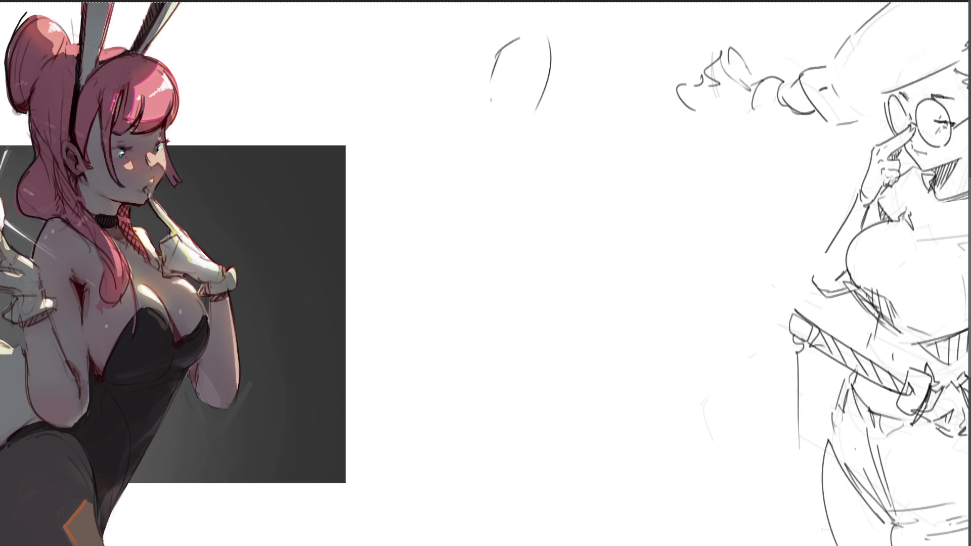
Close the head oval, then add an ear, the neck and the chin
{"action": "left_click_drag", "start_coordinate": [490, 87], "coordinate": [508, 125]}
{"action": "left_click_drag", "start_coordinate": [523, 124], "coordinate": [540, 109]}
{"action": "left_click_drag", "start_coordinate": [512, 54], "coordinate": [520, 52]}
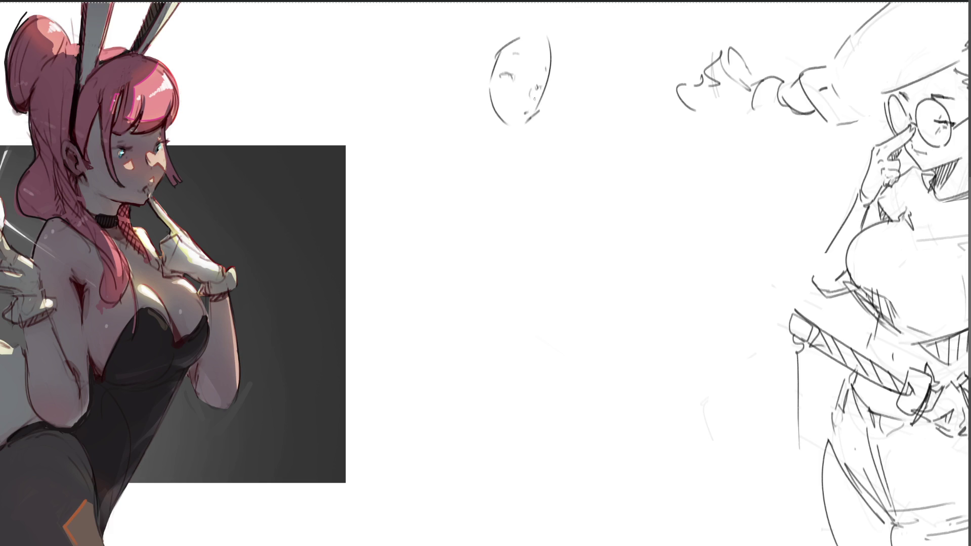
{"action": "left_click_drag", "start_coordinate": [480, 75], "coordinate": [478, 90]}
{"action": "mouse_move", "coordinate": [497, 46]}
{"action": "left_mouse_down"}
{"action": "mouse_move", "coordinate": [504, 125]}
{"action": "mouse_move", "coordinate": [522, 128]}
{"action": "left_mouse_up"}
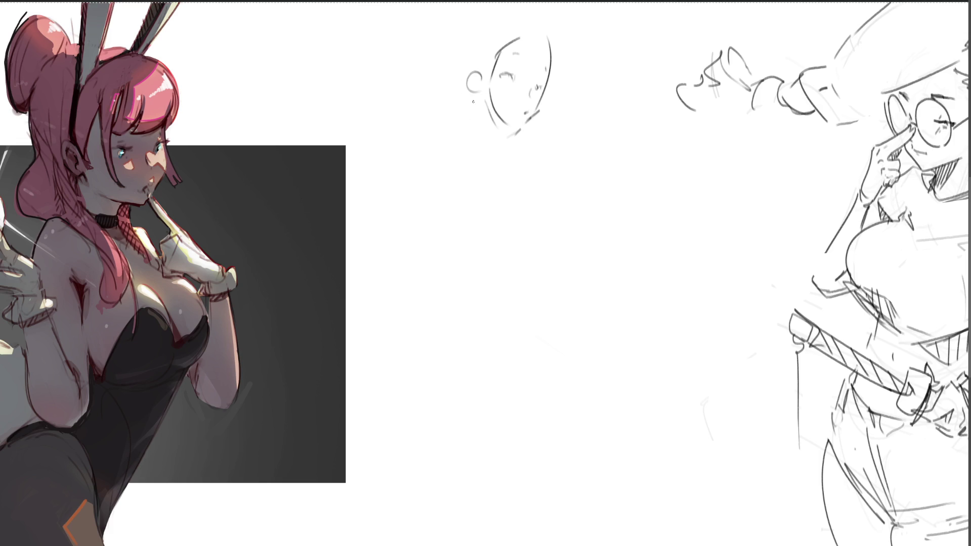
{"action": "left_click_drag", "start_coordinate": [479, 96], "coordinate": [489, 156]}
{"action": "mouse_move", "coordinate": [495, 158]}
{"action": "left_mouse_down"}
{"action": "mouse_move", "coordinate": [516, 137]}
{"action": "mouse_move", "coordinate": [515, 154]}
{"action": "mouse_move", "coordinate": [523, 125]}
{"action": "mouse_move", "coordinate": [523, 185]}
{"action": "left_mouse_up"}
Outline the shoulders and collarbone, an arm crossing the chest, and chest lines
{"action": "left_click_drag", "start_coordinate": [489, 136], "coordinate": [458, 155]}
{"action": "mouse_move", "coordinate": [458, 158]}
{"action": "left_mouse_down"}
{"action": "mouse_move", "coordinate": [522, 182]}
{"action": "mouse_move", "coordinate": [464, 248]}
{"action": "left_mouse_up"}
{"action": "left_click_drag", "start_coordinate": [429, 196], "coordinate": [511, 275]}
{"action": "mouse_move", "coordinate": [456, 167]}
{"action": "left_mouse_down"}
{"action": "mouse_move", "coordinate": [525, 254]}
{"action": "mouse_move", "coordinate": [543, 257]}
{"action": "mouse_move", "coordinate": [581, 193]}
{"action": "mouse_move", "coordinate": [525, 292]}
{"action": "left_mouse_up"}
{"action": "mouse_move", "coordinate": [604, 178]}
{"action": "left_mouse_down"}
{"action": "mouse_move", "coordinate": [522, 288]}
{"action": "mouse_move", "coordinate": [564, 217]}
{"action": "mouse_move", "coordinate": [561, 175]}
{"action": "mouse_move", "coordinate": [524, 156]}
{"action": "mouse_move", "coordinate": [552, 146]}
{"action": "mouse_move", "coordinate": [572, 200]}
{"action": "left_mouse_up"}
{"action": "mouse_move", "coordinate": [522, 152]}
{"action": "left_mouse_down"}
{"action": "mouse_move", "coordinate": [577, 207]}
{"action": "mouse_move", "coordinate": [588, 261]}
{"action": "left_mouse_up"}
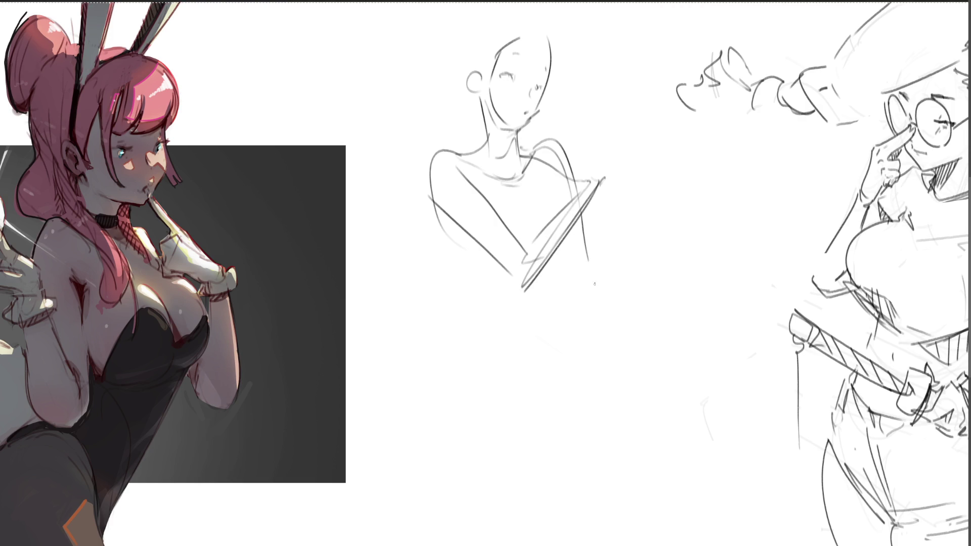
{"action": "mouse_move", "coordinate": [483, 192]}
{"action": "left_mouse_down"}
{"action": "mouse_move", "coordinate": [511, 202]}
{"action": "mouse_move", "coordinate": [551, 173]}
{"action": "left_mouse_up"}
{"action": "left_click_drag", "start_coordinate": [548, 180], "coordinate": [559, 210]}
{"action": "mouse_move", "coordinate": [510, 230]}
{"action": "left_mouse_down"}
{"action": "mouse_move", "coordinate": [556, 203]}
{"action": "mouse_move", "coordinate": [592, 255]}
{"action": "mouse_move", "coordinate": [577, 283]}
{"action": "left_mouse_up"}
Draw the lower torso, waist and hips extending toward the bottom
{"action": "left_click_drag", "start_coordinate": [465, 250], "coordinate": [522, 294]}
{"action": "mouse_move", "coordinate": [523, 309]}
{"action": "left_mouse_down"}
{"action": "mouse_move", "coordinate": [505, 314]}
{"action": "mouse_move", "coordinate": [481, 300]}
{"action": "left_mouse_up"}
{"action": "mouse_move", "coordinate": [442, 226]}
{"action": "left_mouse_down"}
{"action": "mouse_move", "coordinate": [513, 337]}
{"action": "mouse_move", "coordinate": [587, 295]}
{"action": "mouse_move", "coordinate": [556, 378]}
{"action": "left_mouse_up"}
{"action": "mouse_move", "coordinate": [496, 329]}
{"action": "left_mouse_down"}
{"action": "mouse_move", "coordinate": [490, 315]}
{"action": "mouse_move", "coordinate": [559, 447]}
{"action": "mouse_move", "coordinate": [601, 439]}
{"action": "left_mouse_up"}
{"action": "left_click_drag", "start_coordinate": [625, 389], "coordinate": [603, 427]}
{"action": "left_click_drag", "start_coordinate": [601, 303], "coordinate": [704, 457]}
Add lines across the lower torso, a crease across the hips and the left leg contour
{"action": "left_click_drag", "start_coordinate": [645, 349], "coordinate": [606, 429]}
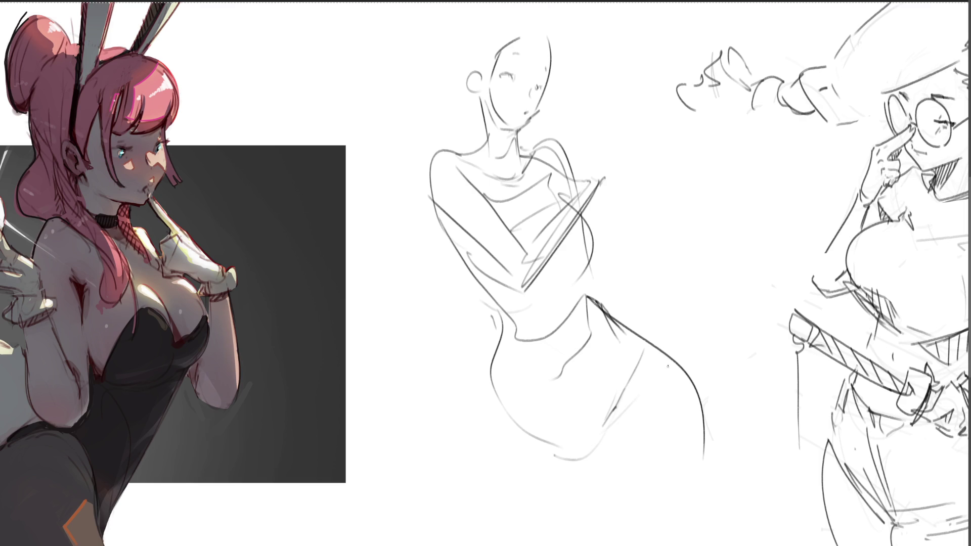
{"action": "left_click_drag", "start_coordinate": [667, 365], "coordinate": [604, 447]}
{"action": "mouse_move", "coordinate": [601, 449]}
{"action": "left_mouse_down"}
{"action": "mouse_move", "coordinate": [625, 512]}
{"action": "mouse_move", "coordinate": [684, 483]}
{"action": "left_mouse_up"}
{"action": "left_click_drag", "start_coordinate": [700, 454], "coordinate": [683, 543]}
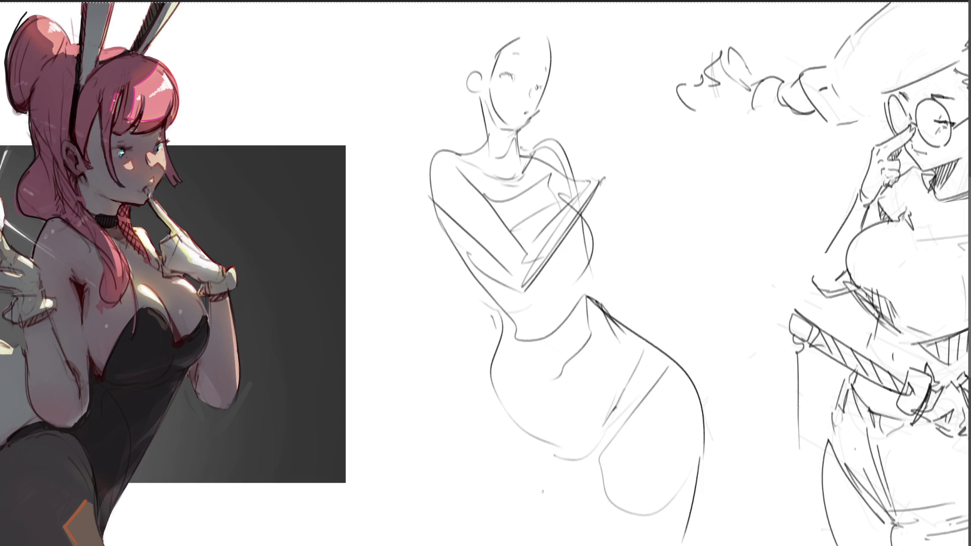
{"action": "left_click_drag", "start_coordinate": [512, 433], "coordinate": [576, 455]}
{"action": "left_click_drag", "start_coordinate": [517, 410], "coordinate": [569, 451]}
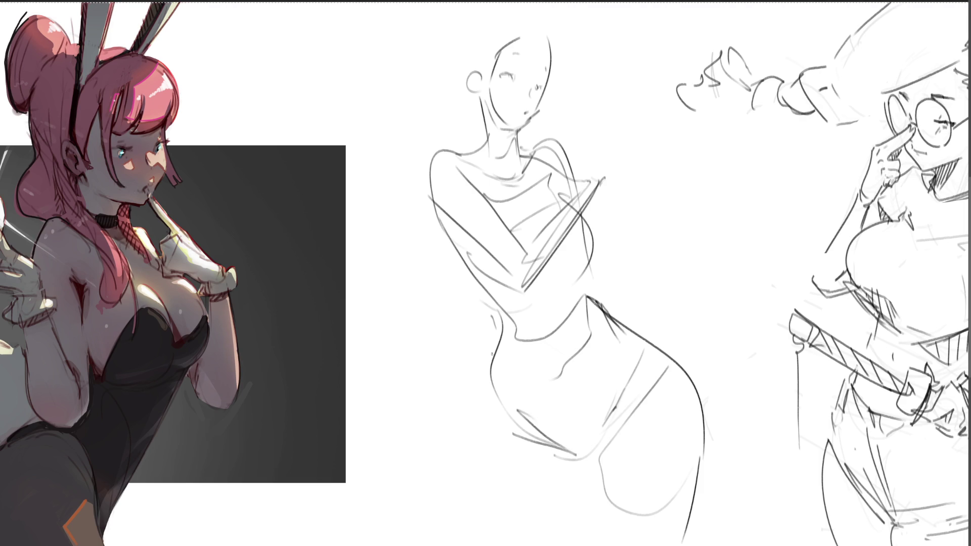
{"action": "mouse_move", "coordinate": [502, 352]}
{"action": "left_mouse_down"}
{"action": "mouse_move", "coordinate": [495, 426]}
{"action": "mouse_move", "coordinate": [506, 545]}
{"action": "left_mouse_up"}
{"action": "left_click_drag", "start_coordinate": [598, 501], "coordinate": [568, 545]}
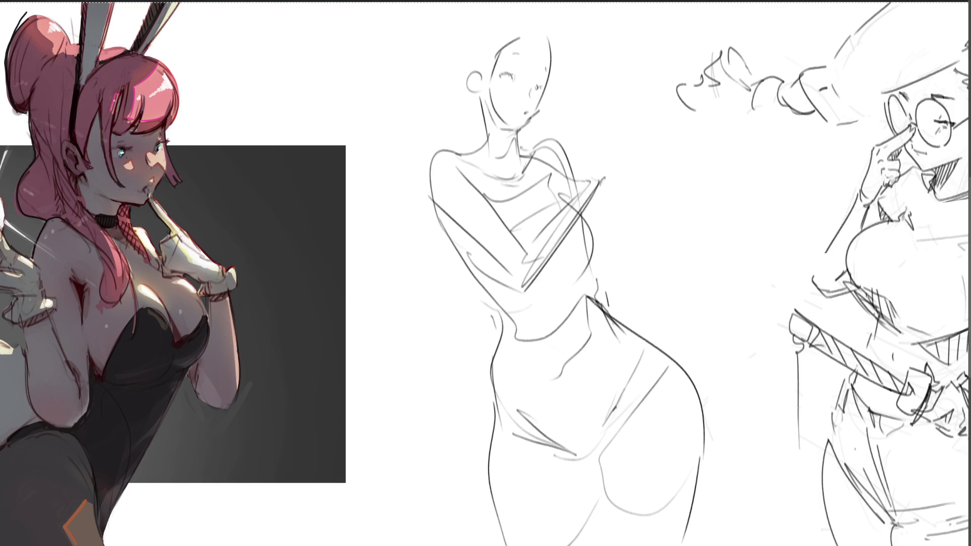
Add waist marks, a bent hand at the right shoulder and a tall curved object beside the figure
{"action": "left_click_drag", "start_coordinate": [596, 251], "coordinate": [600, 279]}
{"action": "left_click_drag", "start_coordinate": [602, 260], "coordinate": [624, 318]}
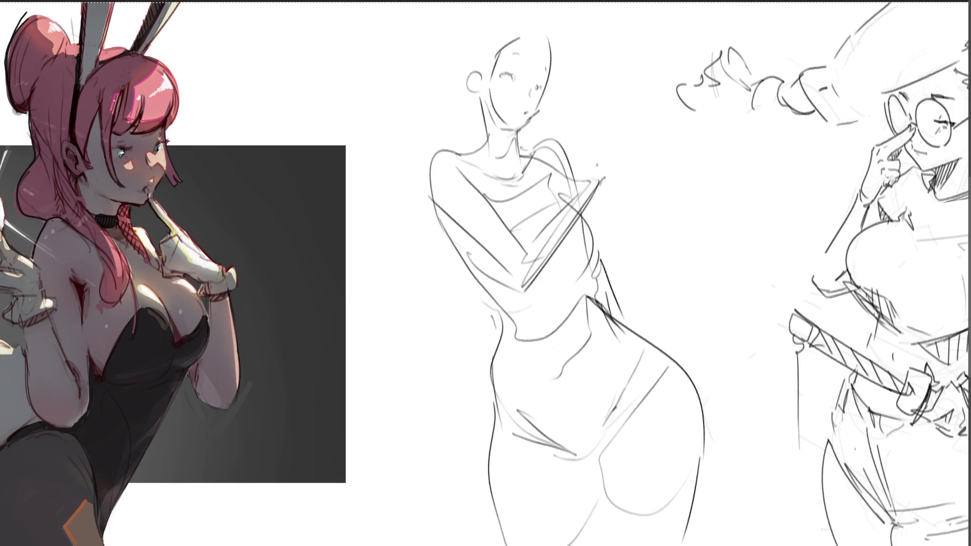
{"action": "left_click_drag", "start_coordinate": [585, 143], "coordinate": [614, 197]}
{"action": "left_click_drag", "start_coordinate": [591, 166], "coordinate": [559, 185]}
{"action": "mouse_move", "coordinate": [621, 150]}
{"action": "left_mouse_down"}
{"action": "mouse_move", "coordinate": [666, 207]}
{"action": "mouse_move", "coordinate": [663, 288]}
{"action": "mouse_move", "coordinate": [622, 298]}
{"action": "mouse_move", "coordinate": [656, 272]}
{"action": "mouse_move", "coordinate": [658, 281]}
{"action": "left_mouse_up"}
{"action": "mouse_move", "coordinate": [597, 167]}
{"action": "left_mouse_down"}
{"action": "mouse_move", "coordinate": [565, 187]}
{"action": "mouse_move", "coordinate": [642, 244]}
{"action": "left_mouse_up"}
{"action": "left_click_drag", "start_coordinate": [642, 261], "coordinate": [648, 279]}
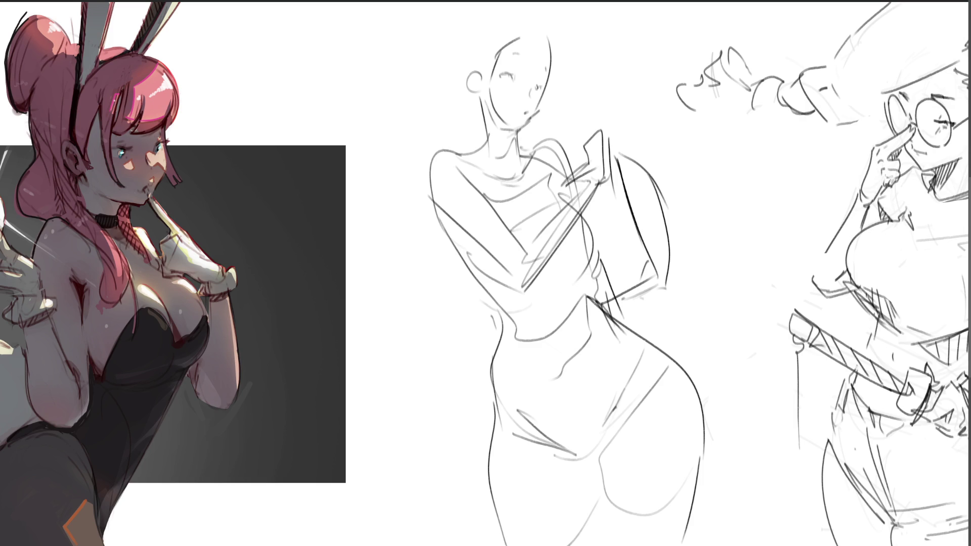
Loop a freehand lasso selection around the sketched head
{"action": "mouse_move", "coordinate": [582, 77]}
{"action": "left_mouse_down"}
{"action": "mouse_move", "coordinate": [498, 17]}
{"action": "mouse_move", "coordinate": [456, 127]}
{"action": "mouse_move", "coordinate": [505, 171]}
{"action": "mouse_move", "coordinate": [575, 128]}
{"action": "mouse_move", "coordinate": [578, 50]}
{"action": "mouse_move", "coordinate": [468, 132]}
{"action": "mouse_move", "coordinate": [501, 163]}
{"action": "mouse_move", "coordinate": [535, 142]}
{"action": "left_mouse_up"}
Stretch the selected head taller with Free Transform, commit it and deselect
{"action": "key", "text": "ctrl+t"}
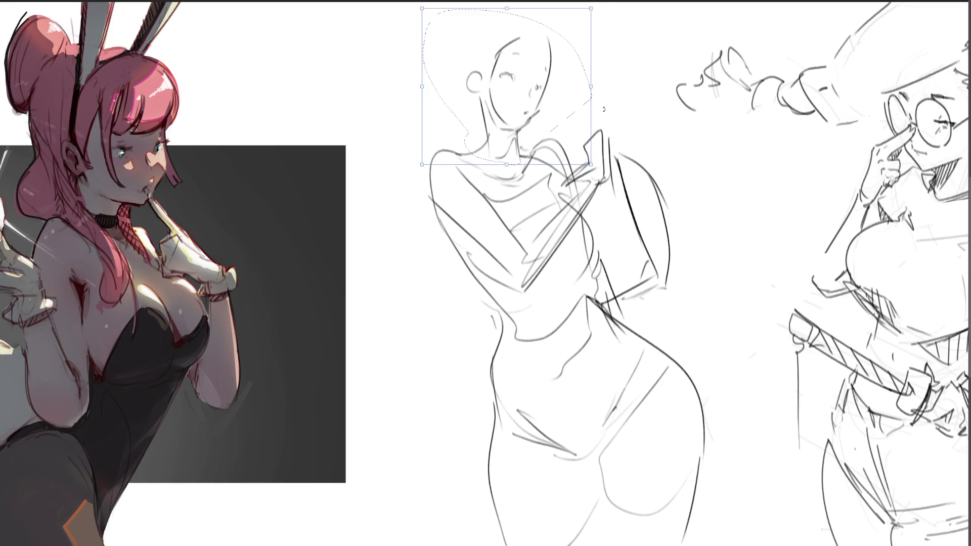
{"action": "left_click_drag", "start_coordinate": [603, 109], "coordinate": [567, 87]}
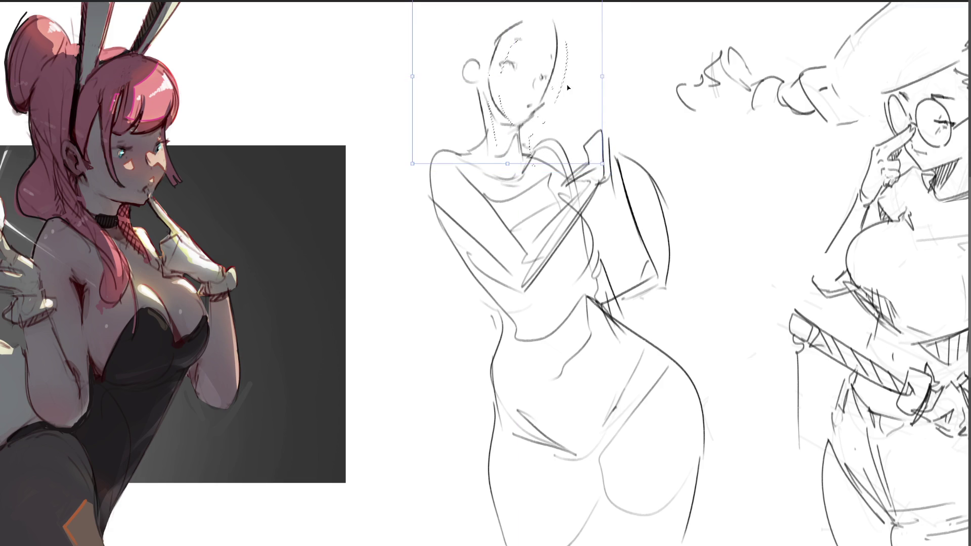
{"action": "key", "text": "Return"}
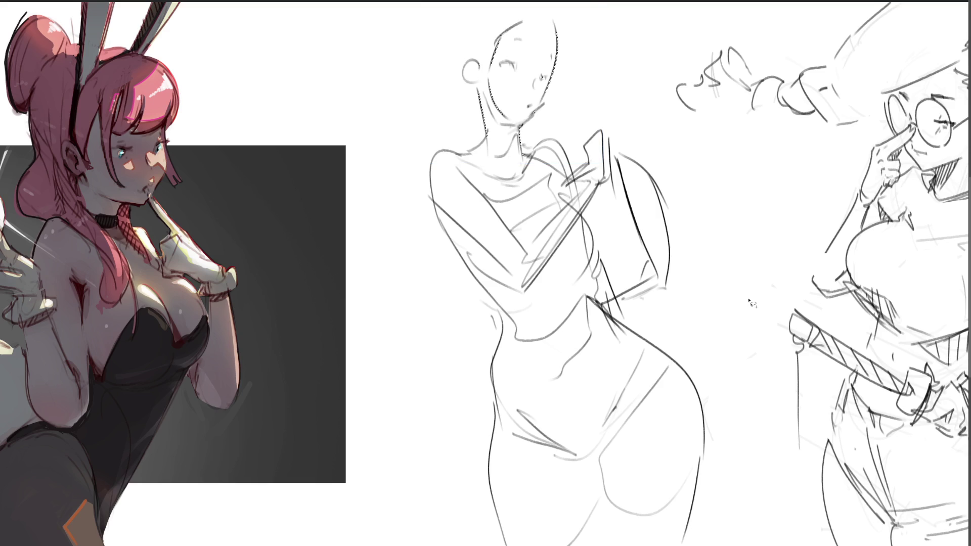
{"action": "key", "text": "ctrl+d"}
{"action": "key", "text": "b"}
Ink the waist-to-leg line, the torso line, the left side curve and a chest curve
{"action": "left_click_drag", "start_coordinate": [500, 316], "coordinate": [559, 425]}
{"action": "left_click_drag", "start_coordinate": [558, 374], "coordinate": [568, 385]}
{"action": "key", "text": "ctrl+z"}
{"action": "key", "text": "ctrl+z"}
{"action": "left_click_drag", "start_coordinate": [501, 334], "coordinate": [566, 450]}
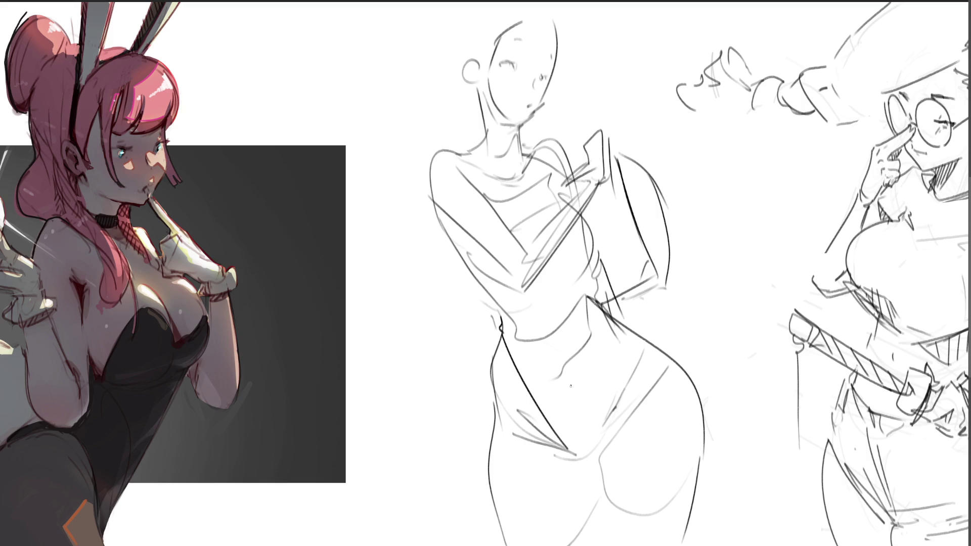
{"action": "left_click_drag", "start_coordinate": [599, 301], "coordinate": [601, 430]}
{"action": "left_click_drag", "start_coordinate": [479, 245], "coordinate": [489, 281]}
{"action": "mouse_move", "coordinate": [514, 230]}
{"action": "left_mouse_down"}
{"action": "mouse_move", "coordinate": [582, 218]}
{"action": "mouse_move", "coordinate": [589, 295]}
{"action": "left_mouse_up"}
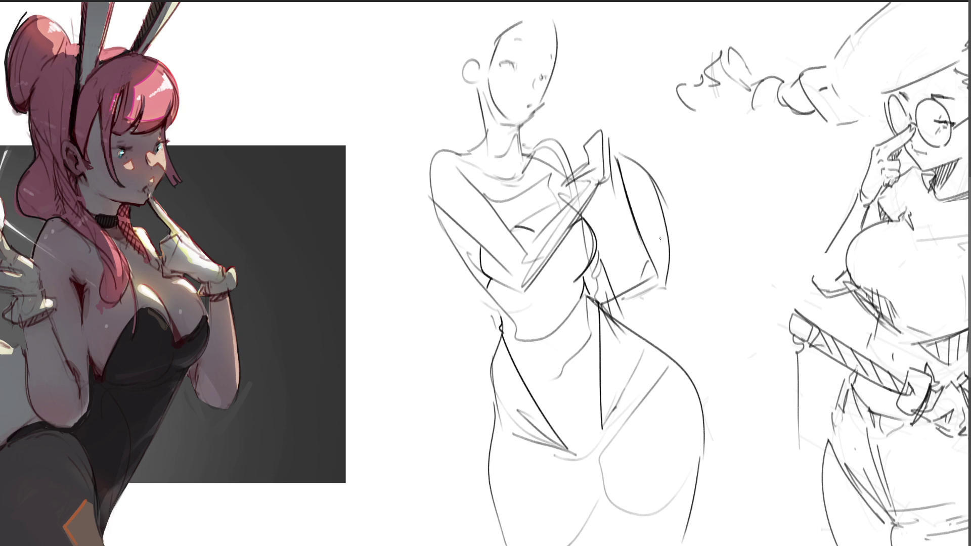
Ink a fist and forearm gripping the raised board
{"action": "mouse_move", "coordinate": [660, 226]}
{"action": "left_mouse_down"}
{"action": "mouse_move", "coordinate": [649, 254]}
{"action": "mouse_move", "coordinate": [675, 281]}
{"action": "mouse_move", "coordinate": [621, 311]}
{"action": "left_mouse_up"}
{"action": "left_click_drag", "start_coordinate": [668, 270], "coordinate": [624, 299]}
{"action": "key", "text": "ctrl+z"}
{"action": "left_click_drag", "start_coordinate": [670, 263], "coordinate": [636, 286]}
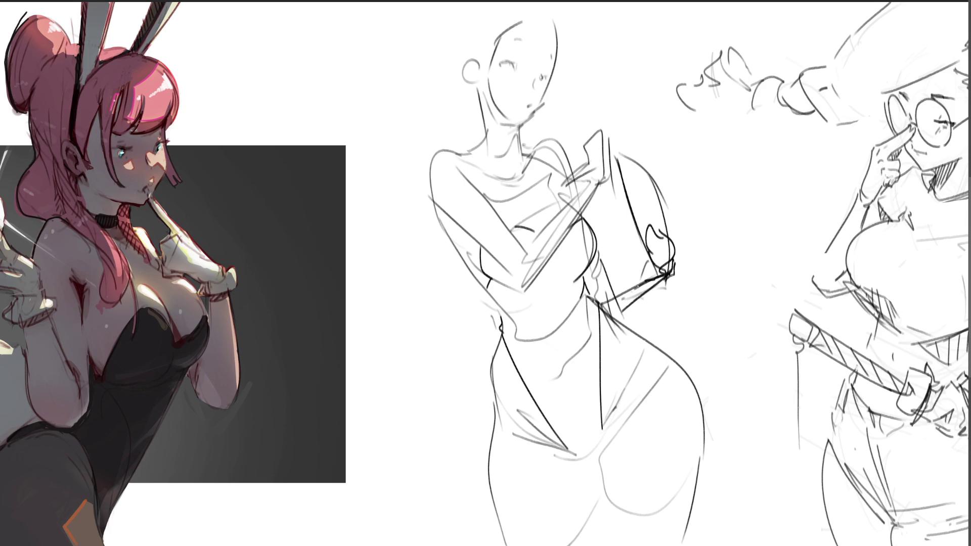
{"action": "left_click_drag", "start_coordinate": [650, 247], "coordinate": [610, 265]}
Undo failed mouth and neck strokes and erase the jawline down to a thin dark line
{"action": "mouse_move", "coordinate": [489, 76]}
{"action": "left_mouse_down"}
{"action": "mouse_move", "coordinate": [512, 117]}
{"action": "mouse_move", "coordinate": [491, 108]}
{"action": "left_mouse_up"}
{"action": "key", "text": "ctrl+z"}
{"action": "left_click_drag", "start_coordinate": [517, 102], "coordinate": [528, 104]}
{"action": "key", "text": "ctrl+z"}
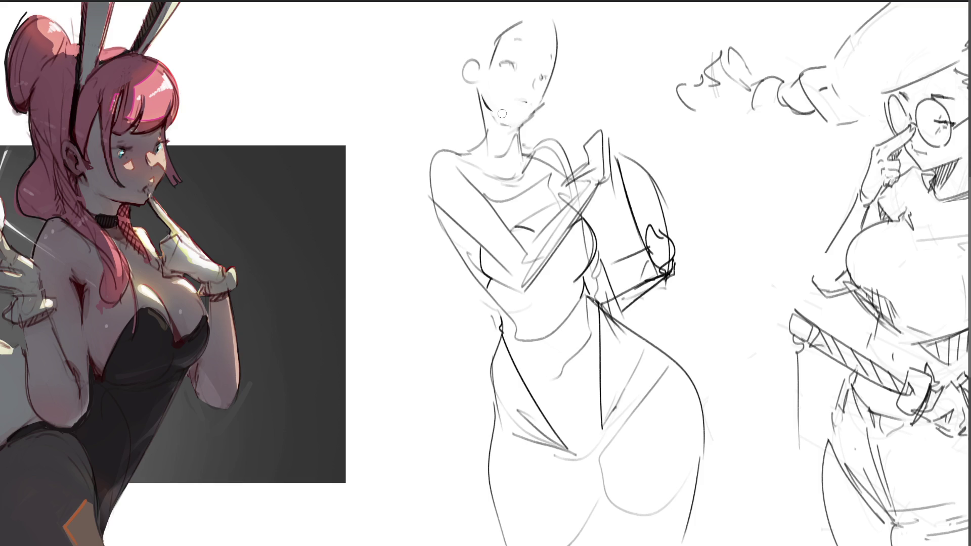
{"action": "mouse_move", "coordinate": [500, 119]}
{"action": "left_mouse_down"}
{"action": "mouse_move", "coordinate": [529, 124]}
{"action": "mouse_move", "coordinate": [551, 96]}
{"action": "mouse_move", "coordinate": [564, 49]}
{"action": "left_mouse_up"}
{"action": "key", "text": "ctrl+z"}
{"action": "mouse_move", "coordinate": [530, 127]}
{"action": "left_mouse_down"}
{"action": "mouse_move", "coordinate": [558, 88]}
{"action": "mouse_move", "coordinate": [523, 138]}
{"action": "left_mouse_up"}
{"action": "left_click_drag", "start_coordinate": [556, 96], "coordinate": [569, 43]}
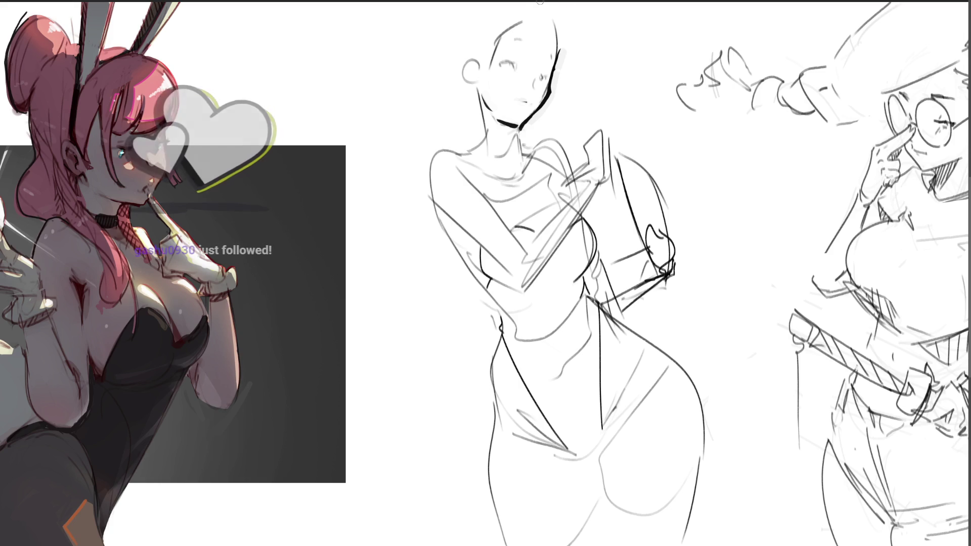
Ink an eyebrow, the left eye with its eyelash, and a mark beside the right eye
{"action": "left_click_drag", "start_coordinate": [507, 43], "coordinate": [552, 59]}
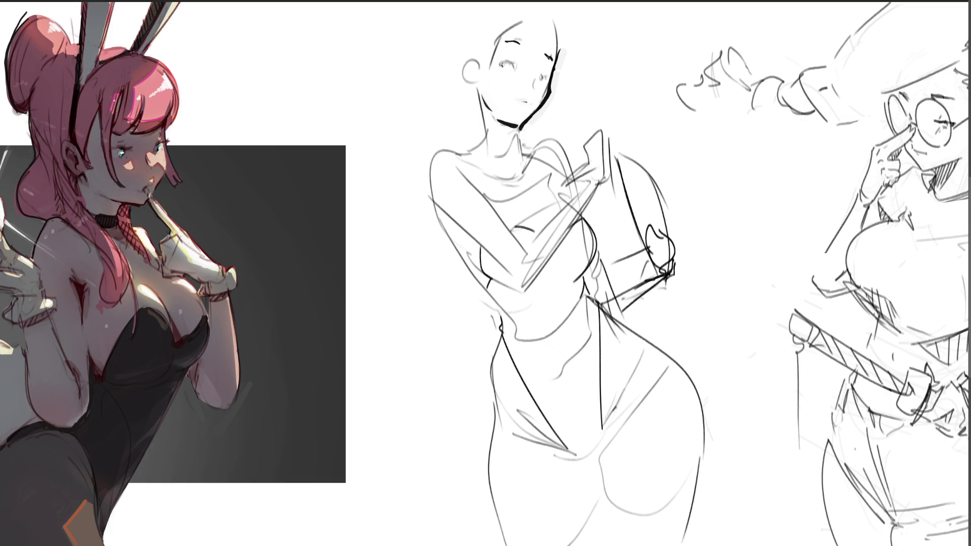
{"action": "left_click_drag", "start_coordinate": [503, 63], "coordinate": [509, 58]}
{"action": "left_click_drag", "start_coordinate": [512, 63], "coordinate": [544, 78]}
{"action": "left_click_drag", "start_coordinate": [542, 79], "coordinate": [545, 85]}
Ink the neck side, collarbone and shoulder marks, plus a line below the ear
{"action": "mouse_move", "coordinate": [489, 112]}
{"action": "left_mouse_down"}
{"action": "mouse_move", "coordinate": [507, 143]}
{"action": "mouse_move", "coordinate": [504, 132]}
{"action": "mouse_move", "coordinate": [509, 143]}
{"action": "mouse_move", "coordinate": [515, 137]}
{"action": "left_mouse_up"}
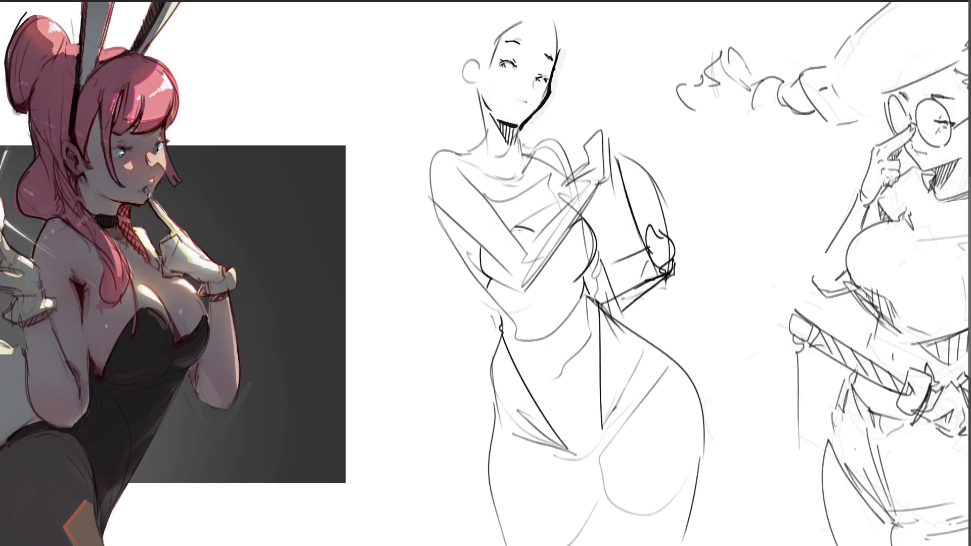
{"action": "mouse_move", "coordinate": [497, 174]}
{"action": "left_mouse_down"}
{"action": "mouse_move", "coordinate": [514, 182]}
{"action": "mouse_move", "coordinate": [536, 157]}
{"action": "mouse_move", "coordinate": [522, 170]}
{"action": "mouse_move", "coordinate": [564, 154]}
{"action": "mouse_move", "coordinate": [532, 142]}
{"action": "mouse_move", "coordinate": [568, 154]}
{"action": "mouse_move", "coordinate": [575, 170]}
{"action": "left_mouse_up"}
{"action": "key", "text": "ctrl+z"}
{"action": "key", "text": "ctrl+z"}
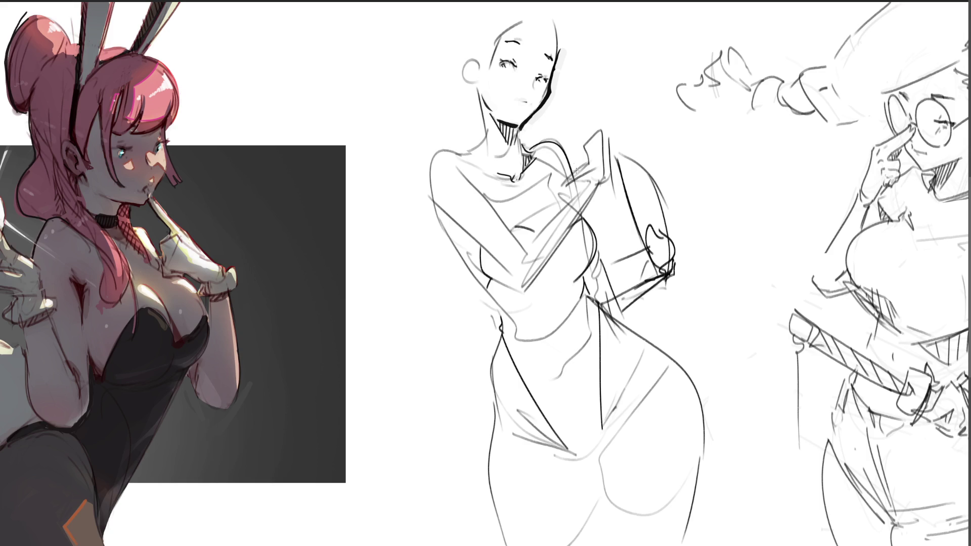
{"action": "mouse_move", "coordinate": [484, 132]}
{"action": "left_mouse_down"}
{"action": "mouse_move", "coordinate": [476, 149]}
{"action": "mouse_move", "coordinate": [442, 151]}
{"action": "mouse_move", "coordinate": [429, 202]}
{"action": "left_mouse_up"}
{"action": "mouse_move", "coordinate": [475, 87]}
{"action": "left_mouse_down"}
{"action": "mouse_move", "coordinate": [460, 76]}
{"action": "mouse_move", "coordinate": [462, 58]}
{"action": "mouse_move", "coordinate": [475, 51]}
{"action": "mouse_move", "coordinate": [474, 81]}
{"action": "left_mouse_up"}
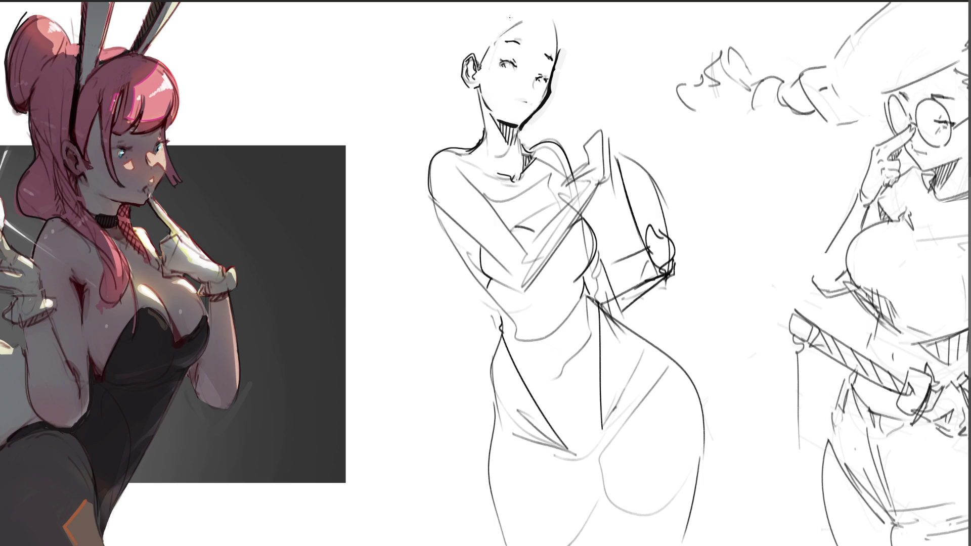
Ink curly strands over the forehead, crown, both hairlines and down the head's left side
{"action": "left_click_drag", "start_coordinate": [513, 15], "coordinate": [498, 49]}
{"action": "mouse_move", "coordinate": [522, 16]}
{"action": "left_mouse_down"}
{"action": "mouse_move", "coordinate": [543, 11]}
{"action": "mouse_move", "coordinate": [554, 43]}
{"action": "mouse_move", "coordinate": [555, 16]}
{"action": "mouse_move", "coordinate": [565, 55]}
{"action": "left_mouse_up"}
{"action": "mouse_move", "coordinate": [568, 41]}
{"action": "left_mouse_down"}
{"action": "mouse_move", "coordinate": [576, 62]}
{"action": "mouse_move", "coordinate": [561, 66]}
{"action": "left_mouse_up"}
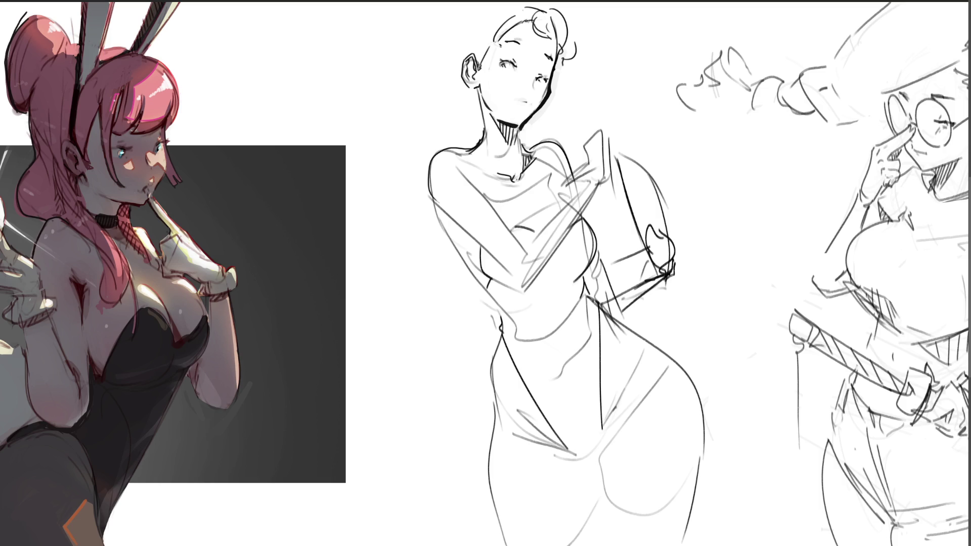
{"action": "left_click_drag", "start_coordinate": [530, 18], "coordinate": [505, 40]}
{"action": "left_click_drag", "start_coordinate": [555, 42], "coordinate": [558, 57]}
{"action": "left_click_drag", "start_coordinate": [487, 37], "coordinate": [481, 60]}
{"action": "left_click_drag", "start_coordinate": [563, 63], "coordinate": [554, 77]}
{"action": "mouse_move", "coordinate": [481, 47]}
{"action": "left_mouse_down"}
{"action": "mouse_move", "coordinate": [474, 56]}
{"action": "mouse_move", "coordinate": [505, 13]}
{"action": "mouse_move", "coordinate": [476, 54]}
{"action": "left_mouse_up"}
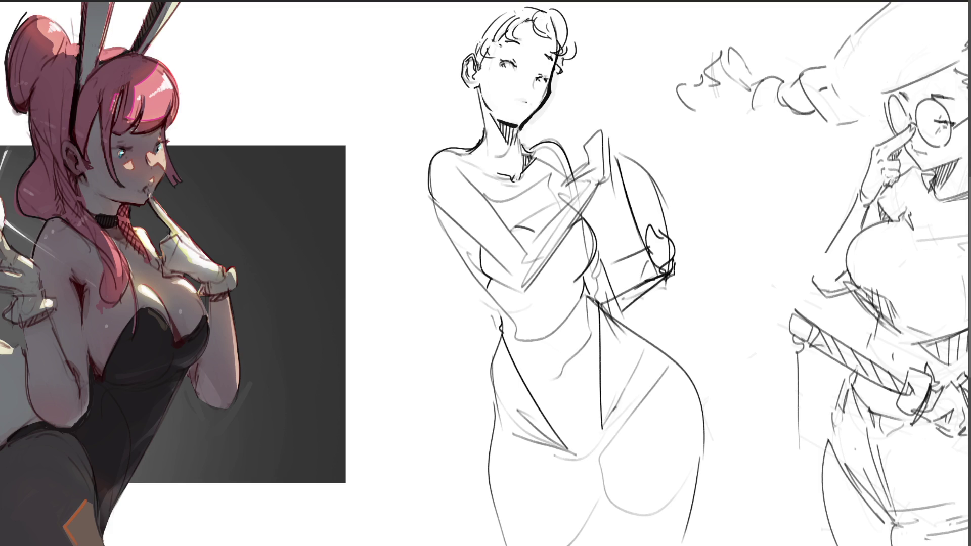
{"action": "mouse_move", "coordinate": [482, 21]}
{"action": "left_mouse_down"}
{"action": "mouse_move", "coordinate": [461, 84]}
{"action": "mouse_move", "coordinate": [467, 131]}
{"action": "left_mouse_up"}
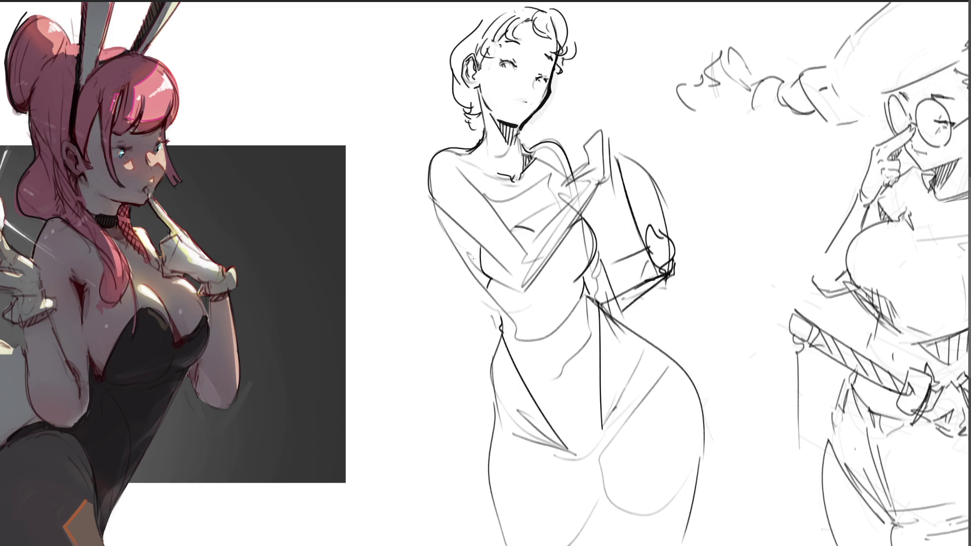
{"action": "left_click_drag", "start_coordinate": [544, 56], "coordinate": [534, 66]}
Dot freckles and blush on the middle figure's right cheek and ink dark lips
{"action": "left_click", "coordinate": [535, 83]}
{"action": "left_click", "coordinate": [531, 81]}
{"action": "left_click_drag", "start_coordinate": [540, 82], "coordinate": [542, 91]}
{"action": "left_click_drag", "start_coordinate": [517, 98], "coordinate": [534, 109]}
{"action": "left_click_drag", "start_coordinate": [524, 94], "coordinate": [534, 94]}
{"action": "left_click_drag", "start_coordinate": [511, 103], "coordinate": [521, 100]}
Ink the ear, an earring by the right cheek, and a firmer top-left hair outline
{"action": "mouse_move", "coordinate": [478, 67]}
{"action": "left_mouse_down"}
{"action": "mouse_move", "coordinate": [483, 84]}
{"action": "mouse_move", "coordinate": [485, 67]}
{"action": "left_mouse_up"}
{"action": "left_click_drag", "start_coordinate": [480, 71], "coordinate": [484, 81]}
{"action": "mouse_move", "coordinate": [558, 80]}
{"action": "left_mouse_down"}
{"action": "mouse_move", "coordinate": [552, 102]}
{"action": "mouse_move", "coordinate": [551, 86]}
{"action": "left_mouse_up"}
{"action": "left_click_drag", "start_coordinate": [559, 50], "coordinate": [552, 60]}
{"action": "left_click_drag", "start_coordinate": [487, 11], "coordinate": [472, 41]}
{"action": "left_click_drag", "start_coordinate": [474, 40], "coordinate": [468, 51]}
{"action": "left_click_drag", "start_coordinate": [491, 10], "coordinate": [471, 51]}
{"action": "left_click_drag", "start_coordinate": [489, 13], "coordinate": [508, 6]}
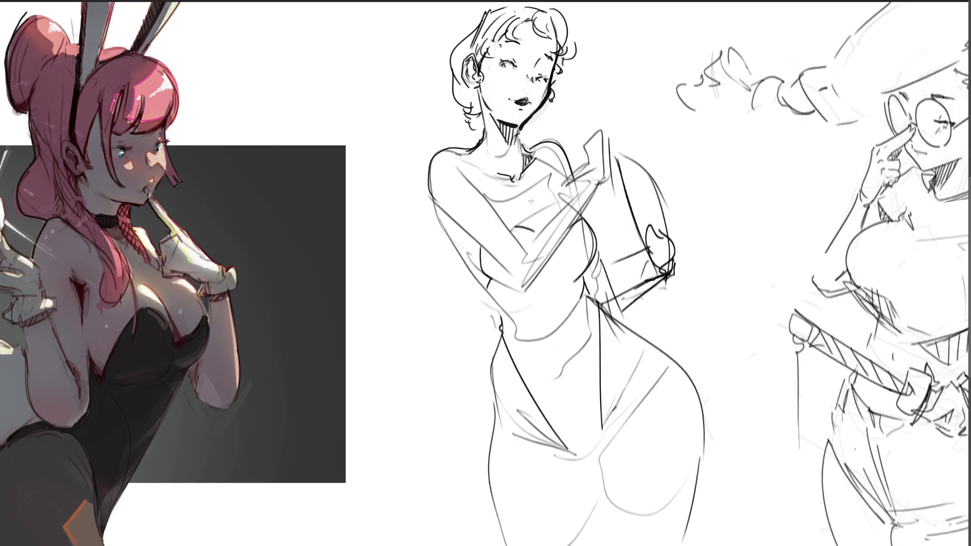
Draw the chest curve lines and a left shoulder line, undoing retries until they sit right
{"action": "left_click_drag", "start_coordinate": [520, 211], "coordinate": [539, 228]}
{"action": "key", "text": "ctrl+z"}
{"action": "key", "text": "ctrl+z"}
{"action": "left_click_drag", "start_coordinate": [466, 239], "coordinate": [484, 281]}
{"action": "key", "text": "ctrl+z"}
{"action": "left_click_drag", "start_coordinate": [458, 228], "coordinate": [480, 278]}
{"action": "key", "text": "ctrl+z"}
{"action": "left_click_drag", "start_coordinate": [468, 236], "coordinate": [480, 276]}
{"action": "key", "text": "ctrl+z"}
{"action": "mouse_move", "coordinate": [528, 205]}
{"action": "left_mouse_down"}
{"action": "mouse_move", "coordinate": [549, 222]}
{"action": "mouse_move", "coordinate": [535, 230]}
{"action": "left_mouse_up"}
{"action": "key", "text": "ctrl+z"}
{"action": "key", "text": "ctrl+z"}
{"action": "left_click_drag", "start_coordinate": [476, 185], "coordinate": [494, 203]}
{"action": "key", "text": "ctrl+z"}
{"action": "key", "text": "ctrl+z"}
Add small chest marks and trace the left shoulder and arm outline
{"action": "left_click", "coordinate": [493, 203]}
{"action": "left_click_drag", "start_coordinate": [506, 223], "coordinate": [510, 228]}
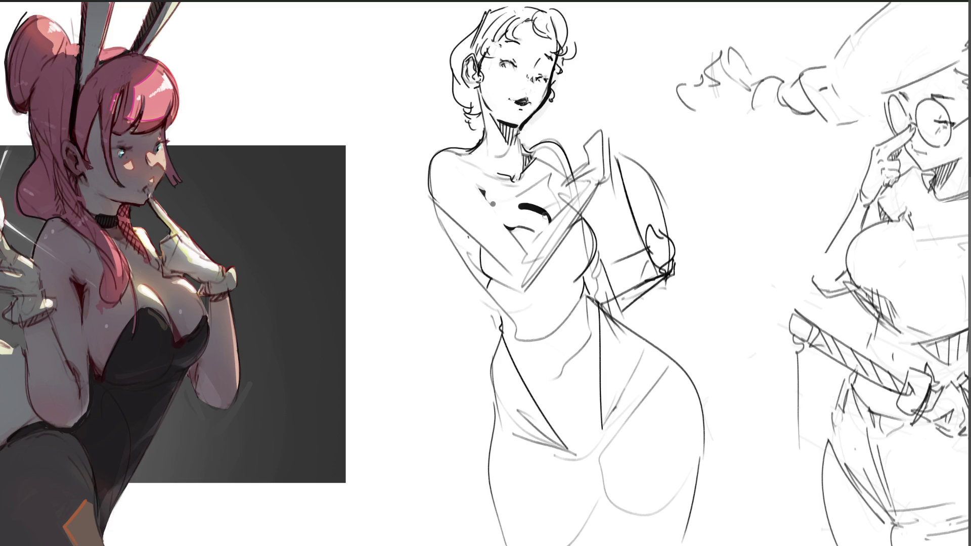
{"action": "mouse_move", "coordinate": [529, 205]}
{"action": "left_mouse_down"}
{"action": "mouse_move", "coordinate": [534, 213]}
{"action": "mouse_move", "coordinate": [528, 199]}
{"action": "left_mouse_up"}
{"action": "key", "text": "ctrl+z"}
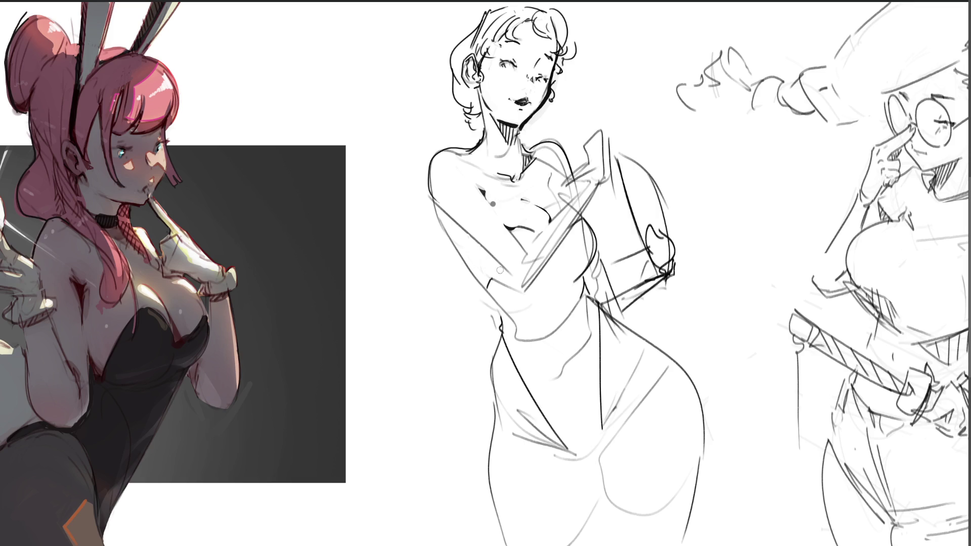
{"action": "mouse_move", "coordinate": [494, 279]}
{"action": "left_mouse_down"}
{"action": "mouse_move", "coordinate": [498, 263]}
{"action": "mouse_move", "coordinate": [498, 273]}
{"action": "left_mouse_up"}
{"action": "key", "text": "ctrl+z"}
{"action": "left_click_drag", "start_coordinate": [430, 186], "coordinate": [446, 223]}
{"action": "mouse_move", "coordinate": [433, 151]}
{"action": "left_mouse_down"}
{"action": "mouse_move", "coordinate": [431, 199]}
{"action": "mouse_move", "coordinate": [447, 227]}
{"action": "mouse_move", "coordinate": [429, 174]}
{"action": "mouse_move", "coordinate": [430, 203]}
{"action": "mouse_move", "coordinate": [449, 234]}
{"action": "left_mouse_up"}
{"action": "key", "text": "e"}
Ink the right side and lower edge of the chest outline in darker lines
{"action": "mouse_move", "coordinate": [548, 188]}
{"action": "left_mouse_down"}
{"action": "mouse_move", "coordinate": [572, 196]}
{"action": "mouse_move", "coordinate": [554, 206]}
{"action": "mouse_move", "coordinate": [573, 196]}
{"action": "left_mouse_up"}
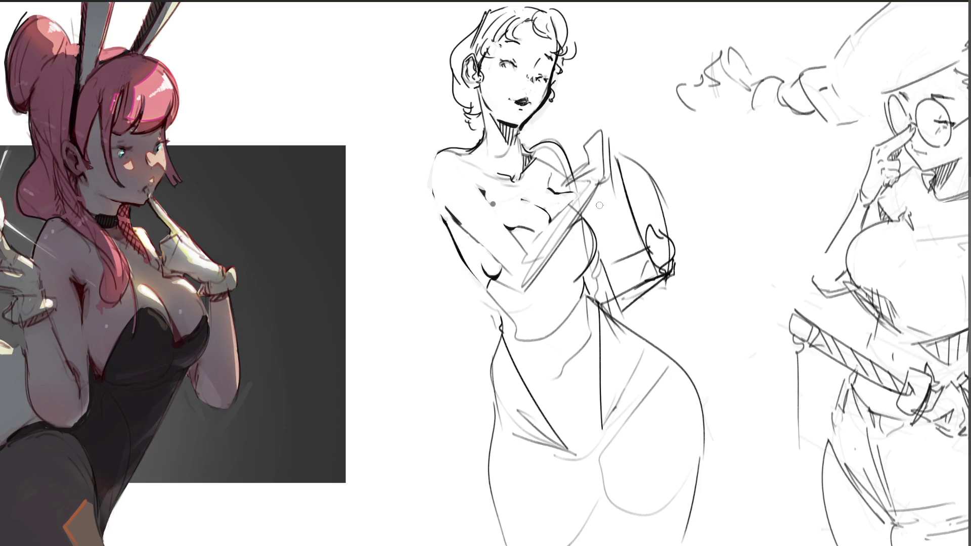
{"action": "left_click_drag", "start_coordinate": [591, 201], "coordinate": [590, 252]}
{"action": "key", "text": "ctrl+z"}
{"action": "key", "text": "ctrl+z"}
{"action": "left_click_drag", "start_coordinate": [585, 219], "coordinate": [595, 245]}
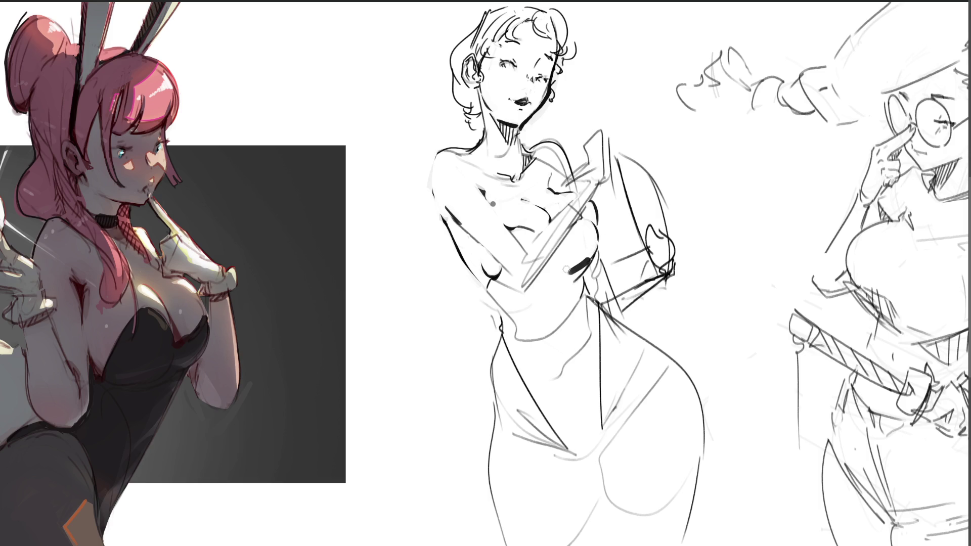
{"action": "left_click_drag", "start_coordinate": [584, 272], "coordinate": [577, 280]}
{"action": "mouse_move", "coordinate": [484, 287]}
{"action": "left_mouse_down"}
{"action": "mouse_move", "coordinate": [498, 273]}
{"action": "mouse_move", "coordinate": [502, 289]}
{"action": "left_mouse_up"}
{"action": "key", "text": "ctrl+z"}
Trace the crossed forearm's lower edge, redoing the stroke at its end
{"action": "mouse_move", "coordinate": [498, 256]}
{"action": "left_mouse_down"}
{"action": "mouse_move", "coordinate": [526, 286]}
{"action": "mouse_move", "coordinate": [539, 286]}
{"action": "left_mouse_up"}
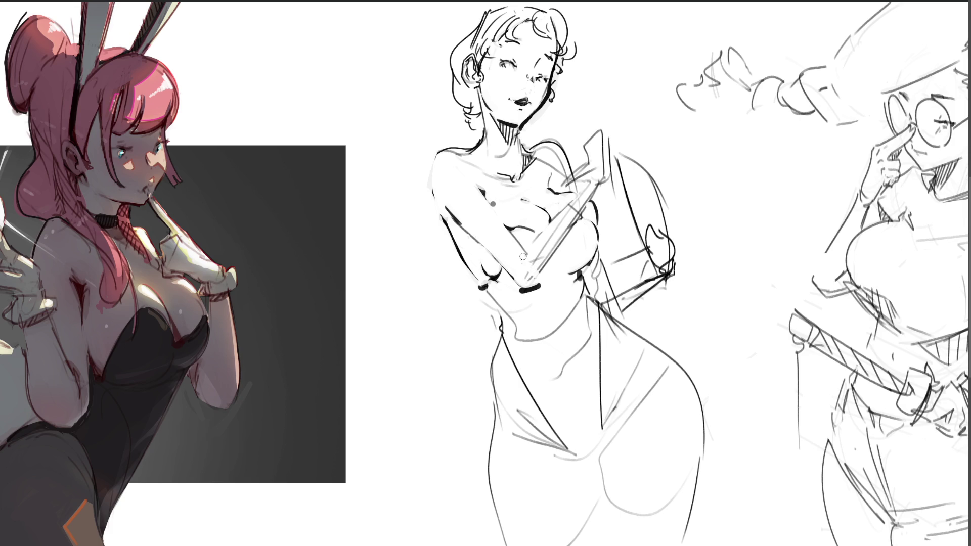
{"action": "key", "text": "ctrl+z"}
{"action": "mouse_move", "coordinate": [524, 280]}
{"action": "left_mouse_down"}
{"action": "mouse_move", "coordinate": [539, 286]}
{"action": "mouse_move", "coordinate": [529, 279]}
{"action": "mouse_move", "coordinate": [583, 212]}
{"action": "left_mouse_up"}
{"action": "key", "text": "ctrl+z"}
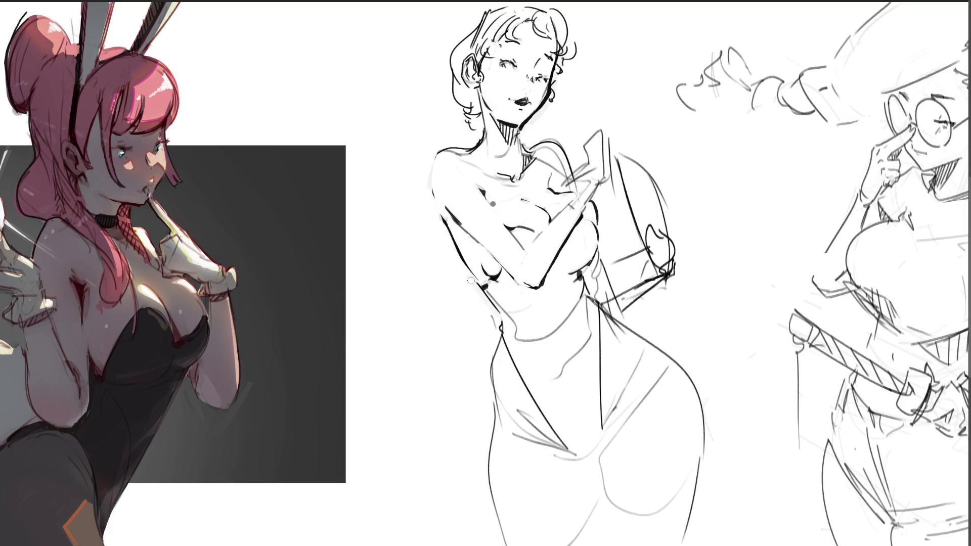
Ink the waist curve with a mark beside it and erase faint sketch lines around the belly
{"action": "mouse_move", "coordinate": [498, 315]}
{"action": "left_mouse_down"}
{"action": "mouse_move", "coordinate": [510, 324]}
{"action": "mouse_move", "coordinate": [502, 333]}
{"action": "mouse_move", "coordinate": [523, 315]}
{"action": "left_mouse_up"}
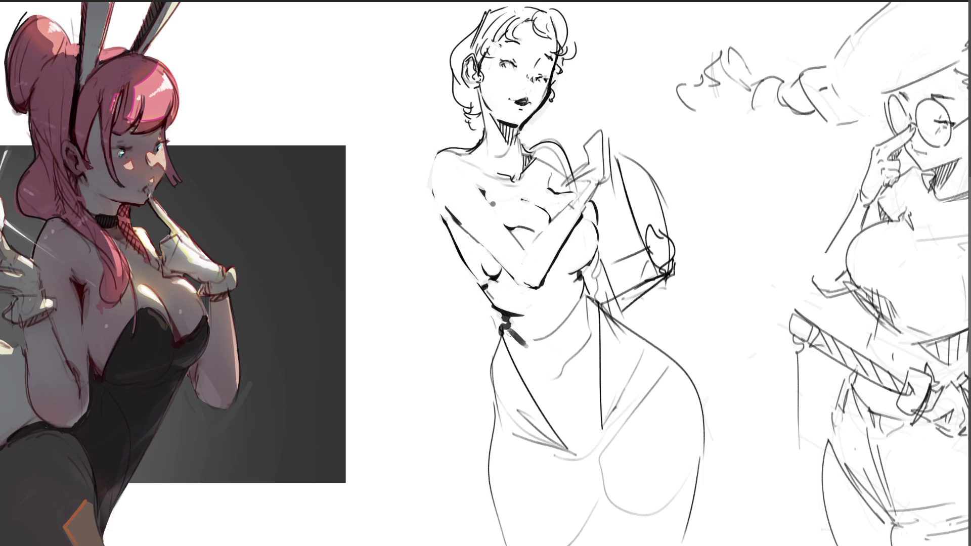
{"action": "left_click_drag", "start_coordinate": [504, 335], "coordinate": [571, 447]}
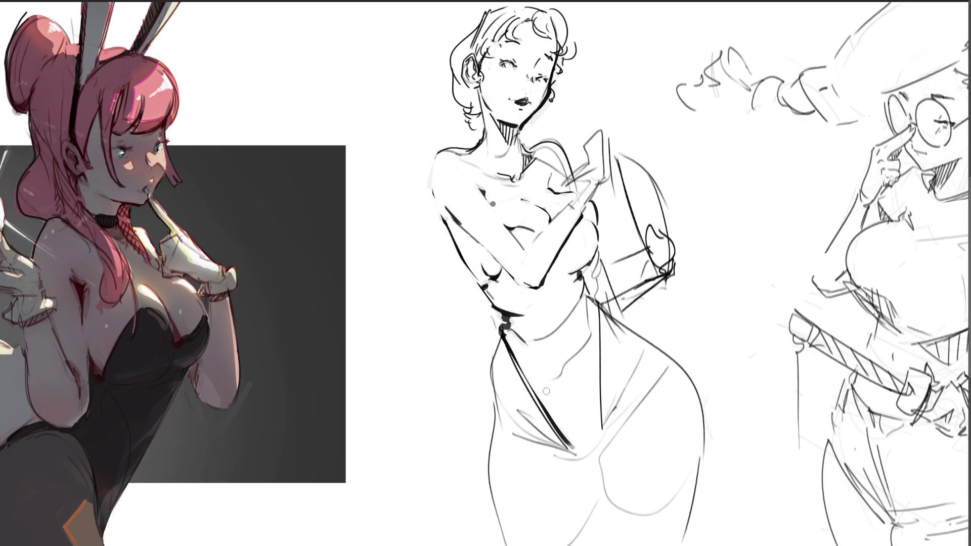
{"action": "key", "text": "ctrl+z"}
{"action": "mouse_move", "coordinate": [585, 299]}
{"action": "left_mouse_down"}
{"action": "mouse_move", "coordinate": [591, 307]}
{"action": "mouse_move", "coordinate": [546, 331]}
{"action": "left_mouse_up"}
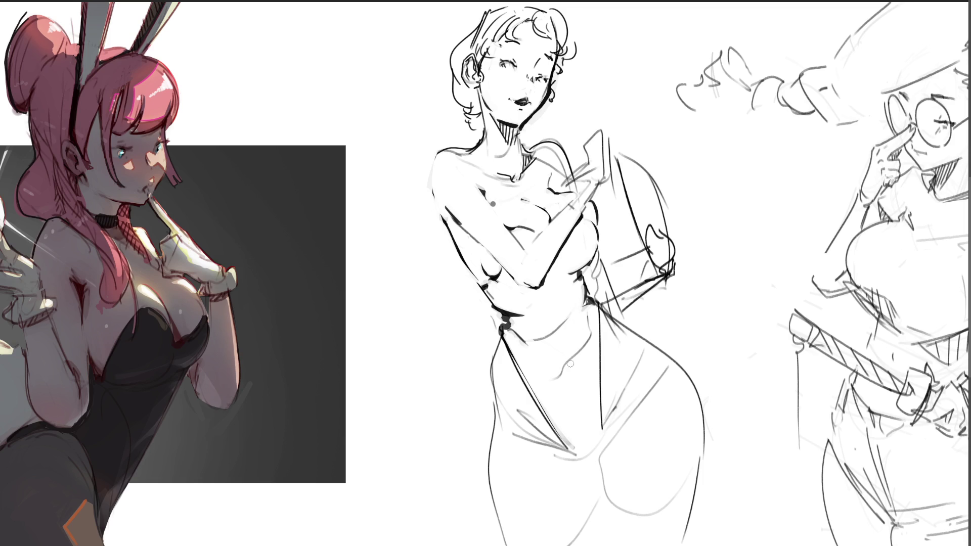
{"action": "mouse_move", "coordinate": [538, 337]}
{"action": "left_mouse_down"}
{"action": "mouse_move", "coordinate": [589, 316]}
{"action": "mouse_move", "coordinate": [558, 351]}
{"action": "left_mouse_up"}
Ink the left hip and thigh contour as one dark line, redrawing until clean
{"action": "left_click_drag", "start_coordinate": [497, 334], "coordinate": [500, 407]}
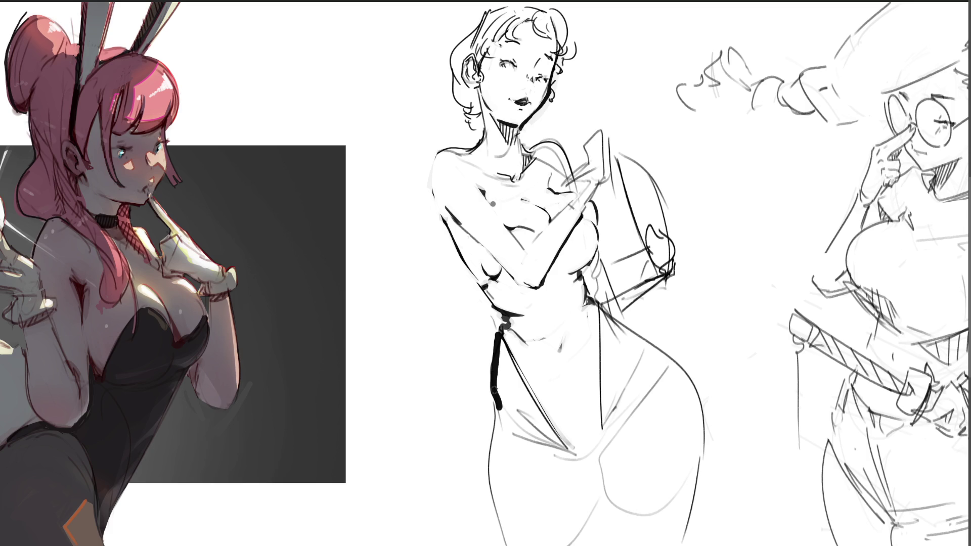
{"action": "key", "text": "ctrl+z"}
{"action": "mouse_move", "coordinate": [497, 401]}
{"action": "left_mouse_down"}
{"action": "mouse_move", "coordinate": [491, 445]}
{"action": "mouse_move", "coordinate": [509, 535]}
{"action": "left_mouse_up"}
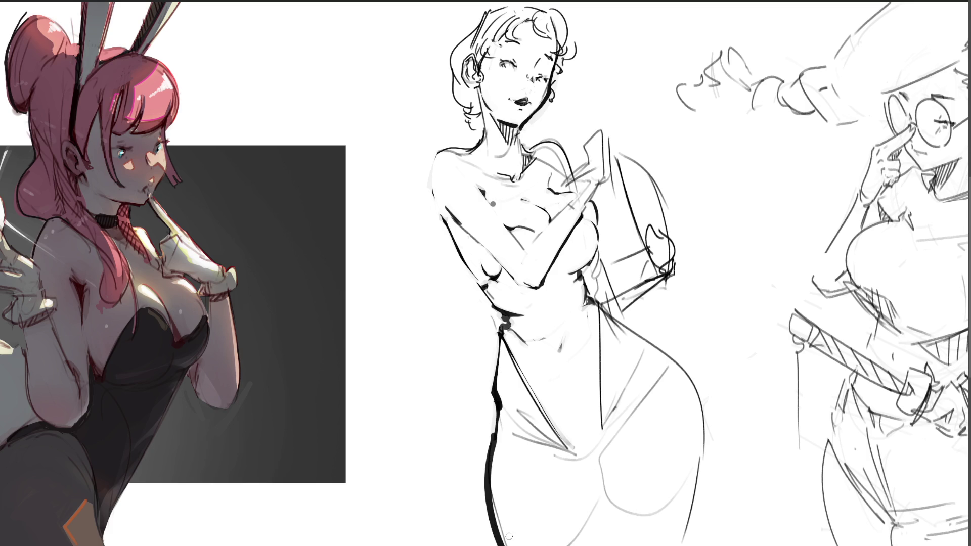
{"action": "key", "text": "ctrl+z"}
{"action": "left_click_drag", "start_coordinate": [599, 454], "coordinate": [606, 472]}
{"action": "mouse_move", "coordinate": [623, 414]}
{"action": "left_mouse_down"}
{"action": "mouse_move", "coordinate": [599, 451]}
{"action": "mouse_move", "coordinate": [629, 535]}
{"action": "left_mouse_up"}
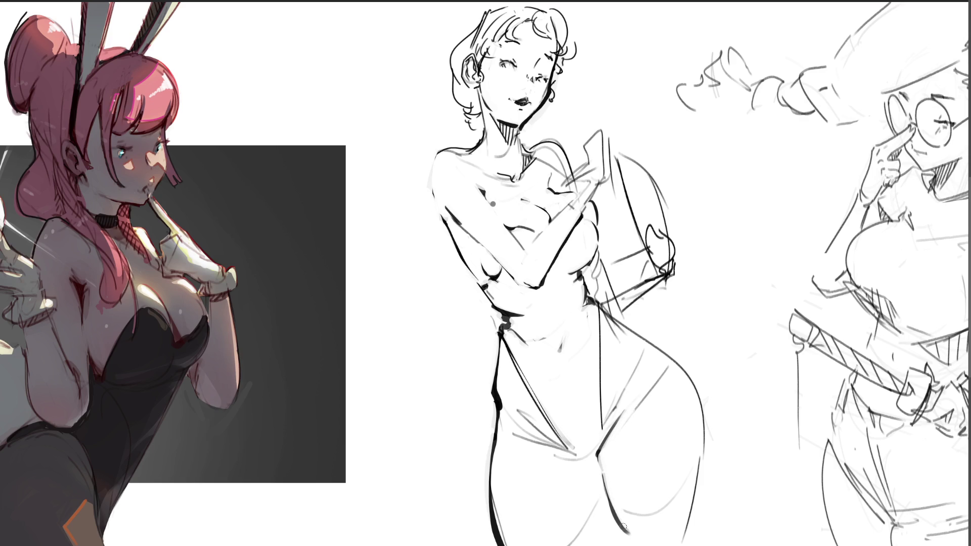
Re-ink the thigh bottom, right hip and waist-to-hip lines, thinning the heavy one and erasing a stray line
{"action": "left_click_drag", "start_coordinate": [618, 527], "coordinate": [694, 502]}
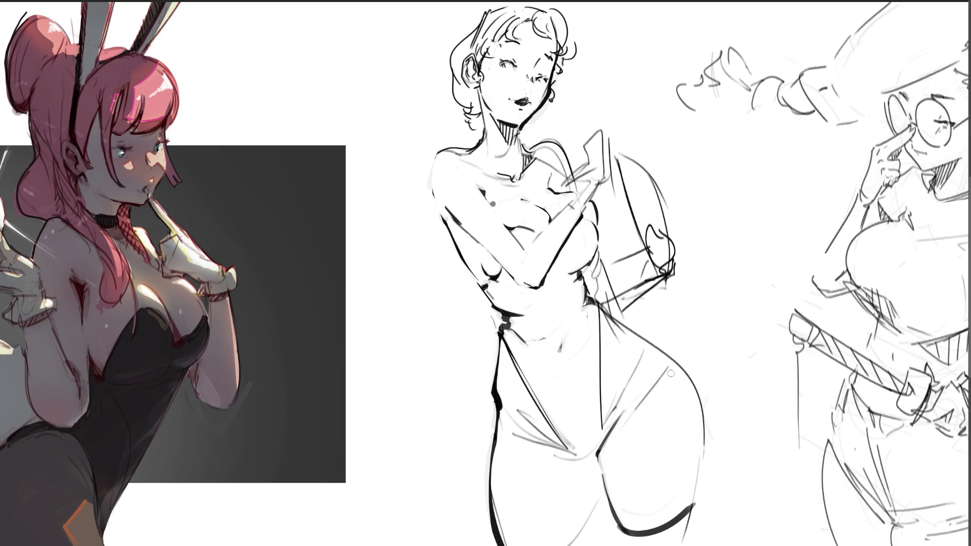
{"action": "mouse_move", "coordinate": [673, 365]}
{"action": "left_mouse_down"}
{"action": "mouse_move", "coordinate": [703, 461]}
{"action": "mouse_move", "coordinate": [695, 511]}
{"action": "left_mouse_up"}
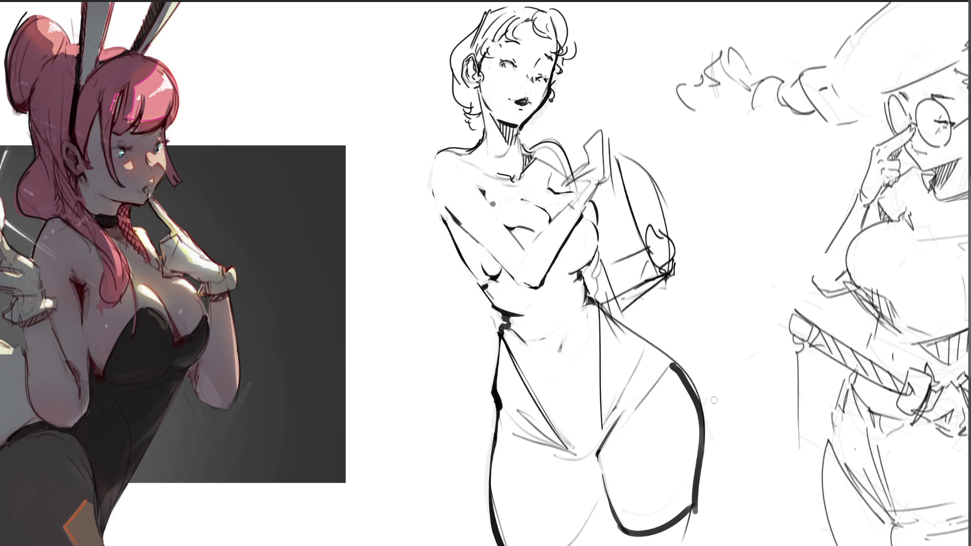
{"action": "left_click_drag", "start_coordinate": [600, 306], "coordinate": [673, 365]}
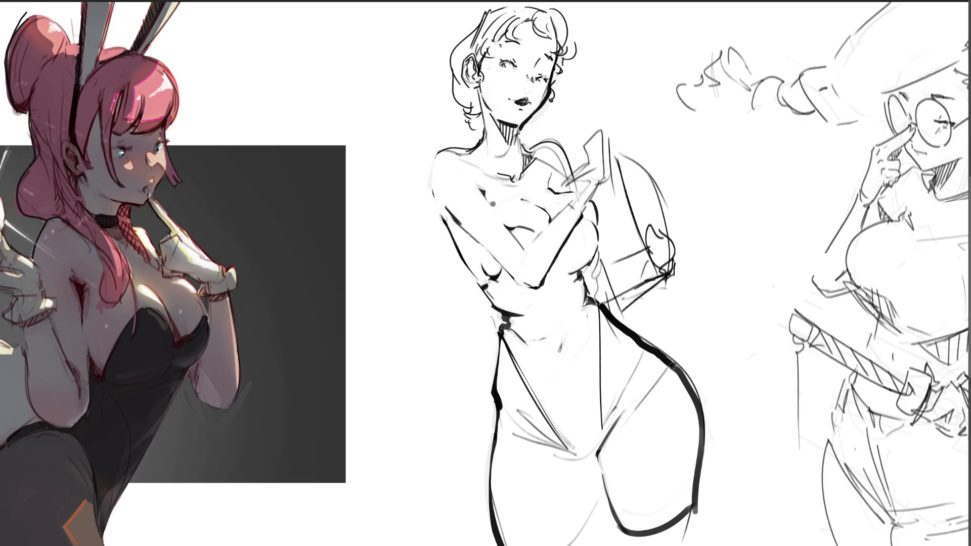
{"action": "mouse_move", "coordinate": [604, 305]}
{"action": "left_mouse_down"}
{"action": "mouse_move", "coordinate": [692, 388]}
{"action": "mouse_move", "coordinate": [704, 420]}
{"action": "mouse_move", "coordinate": [704, 531]}
{"action": "left_mouse_up"}
{"action": "left_click_drag", "start_coordinate": [676, 358], "coordinate": [699, 394]}
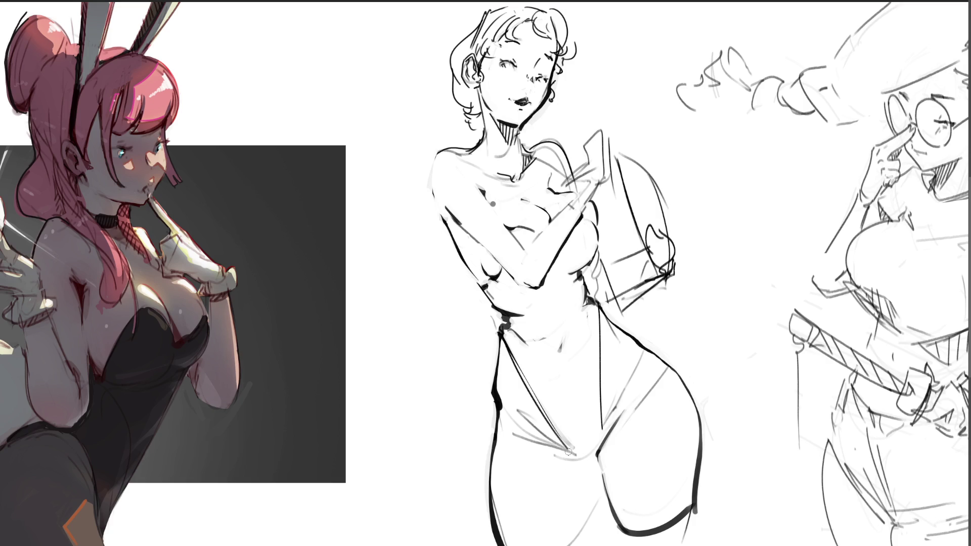
Redraw the crotch line ending in a short mark and erase the faint grey line below the hip
{"action": "mouse_move", "coordinate": [567, 451]}
{"action": "left_mouse_down"}
{"action": "mouse_move", "coordinate": [591, 461]}
{"action": "mouse_move", "coordinate": [581, 545]}
{"action": "left_mouse_up"}
{"action": "key", "text": "ctrl+z"}
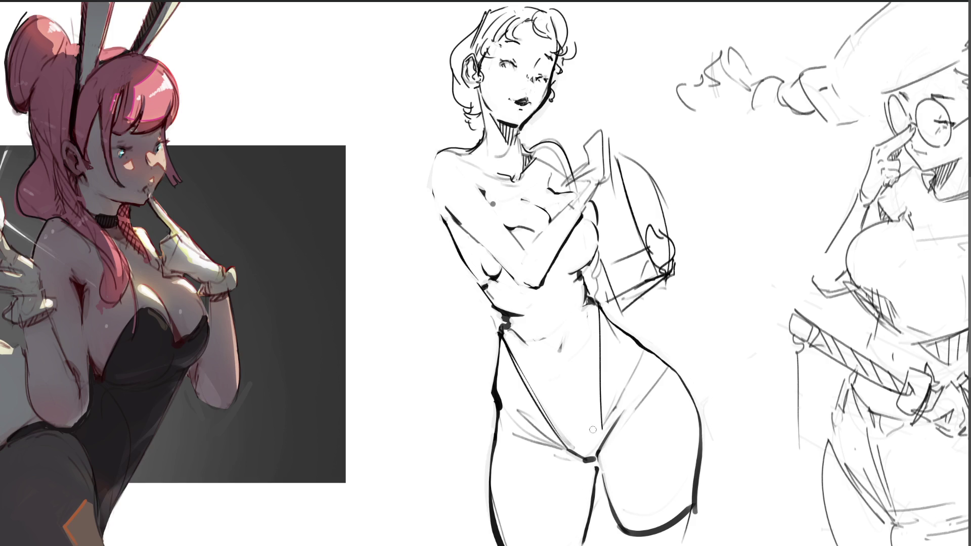
{"action": "left_click_drag", "start_coordinate": [572, 542], "coordinate": [559, 545]}
{"action": "mouse_move", "coordinate": [519, 408]}
{"action": "left_mouse_down"}
{"action": "mouse_move", "coordinate": [571, 444]}
{"action": "mouse_move", "coordinate": [631, 377]}
{"action": "left_mouse_up"}
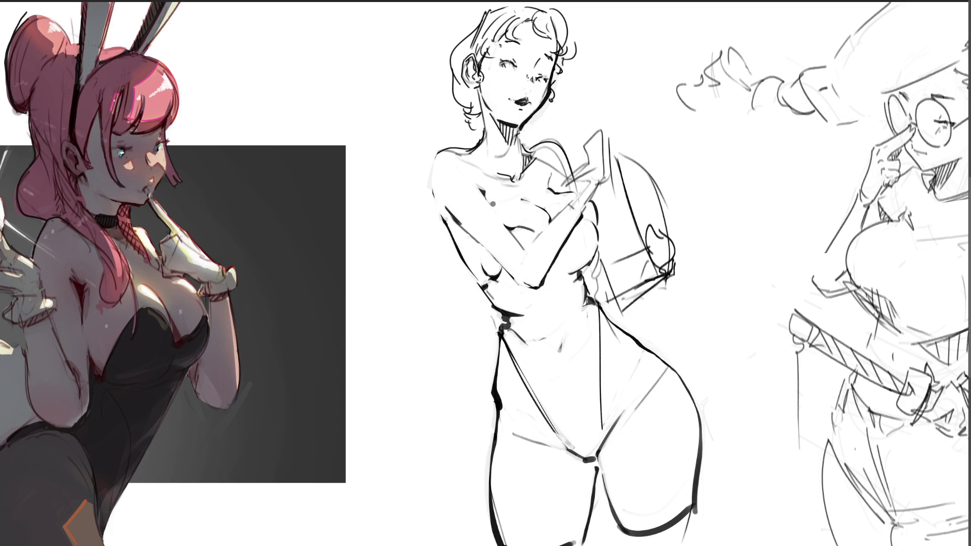
Outline the board by the raised hand with thick black edges and erase faint sketch lines inside it
{"action": "left_click_drag", "start_coordinate": [585, 153], "coordinate": [578, 172]}
{"action": "mouse_move", "coordinate": [608, 135]}
{"action": "left_mouse_down"}
{"action": "mouse_move", "coordinate": [652, 142]}
{"action": "mouse_move", "coordinate": [691, 223]}
{"action": "mouse_move", "coordinate": [677, 230]}
{"action": "mouse_move", "coordinate": [692, 298]}
{"action": "left_mouse_up"}
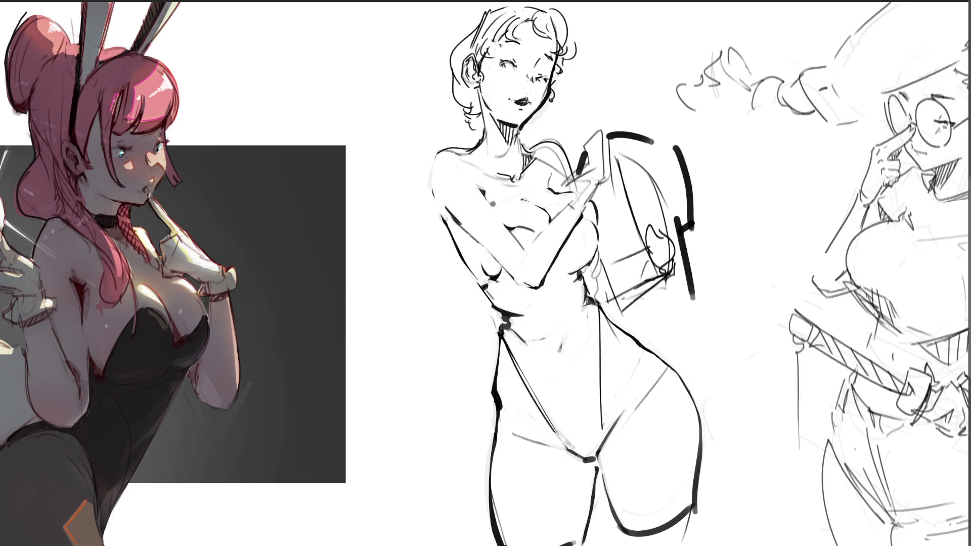
{"action": "left_click_drag", "start_coordinate": [581, 269], "coordinate": [585, 286]}
{"action": "left_click_drag", "start_coordinate": [669, 279], "coordinate": [714, 427]}
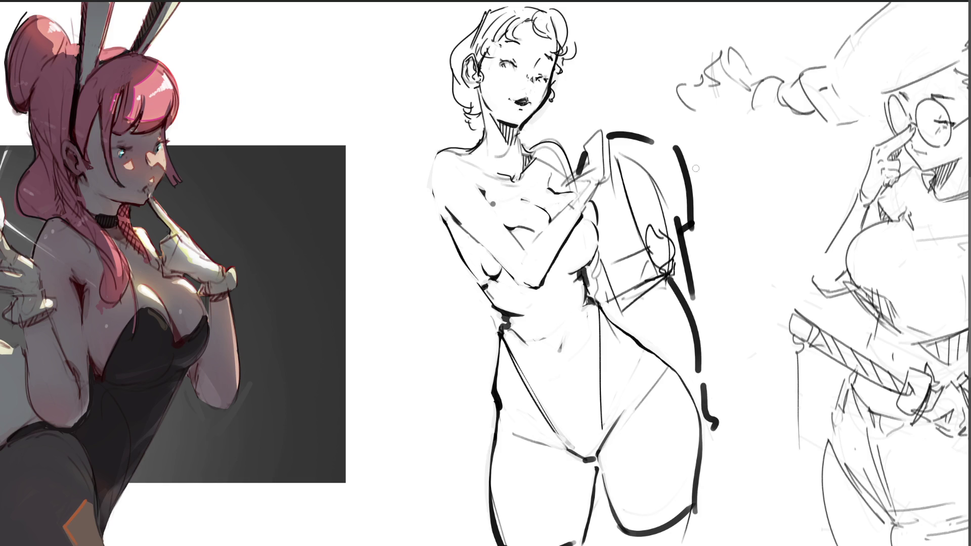
{"action": "left_click_drag", "start_coordinate": [676, 183], "coordinate": [674, 192]}
{"action": "left_click_drag", "start_coordinate": [685, 154], "coordinate": [702, 227]}
{"action": "mouse_move", "coordinate": [676, 148]}
{"action": "left_mouse_down"}
{"action": "mouse_move", "coordinate": [690, 206]}
{"action": "mouse_move", "coordinate": [676, 186]}
{"action": "mouse_move", "coordinate": [680, 227]}
{"action": "left_mouse_up"}
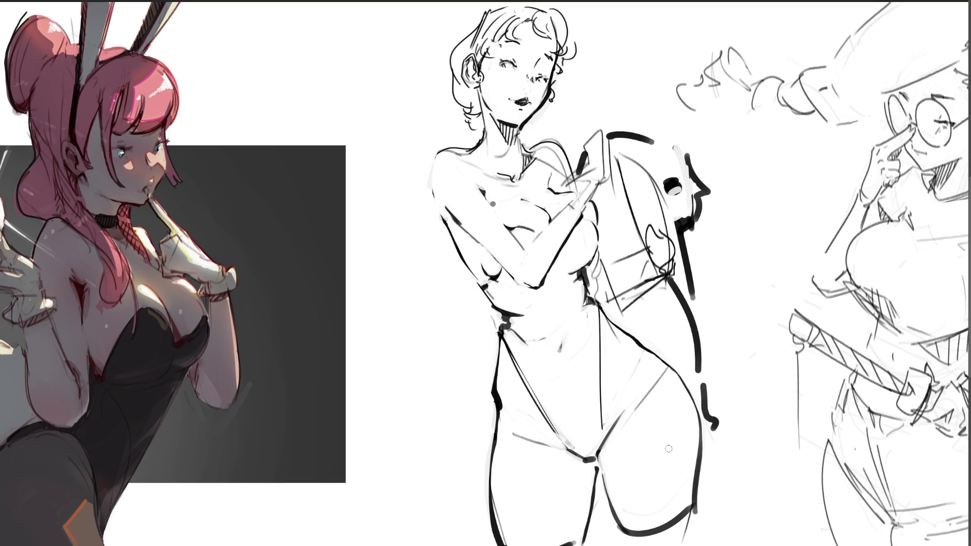
{"action": "left_click_drag", "start_coordinate": [654, 193], "coordinate": [670, 266]}
{"action": "mouse_move", "coordinate": [652, 230]}
{"action": "left_mouse_down"}
{"action": "mouse_move", "coordinate": [674, 263]}
{"action": "mouse_move", "coordinate": [667, 270]}
{"action": "mouse_move", "coordinate": [657, 202]}
{"action": "mouse_move", "coordinate": [631, 224]}
{"action": "mouse_move", "coordinate": [632, 204]}
{"action": "mouse_move", "coordinate": [636, 211]}
{"action": "mouse_move", "coordinate": [655, 188]}
{"action": "mouse_move", "coordinate": [678, 230]}
{"action": "mouse_move", "coordinate": [643, 226]}
{"action": "mouse_move", "coordinate": [668, 275]}
{"action": "left_mouse_up"}
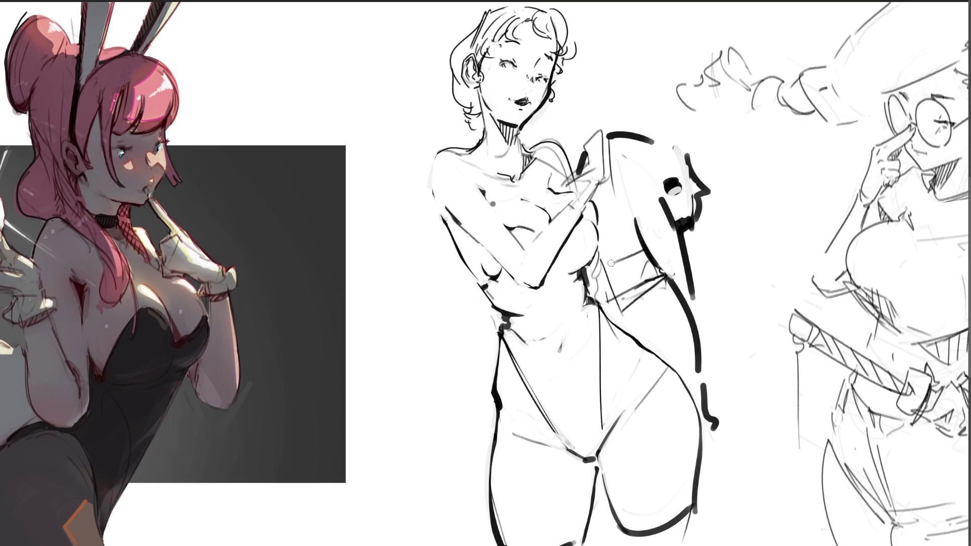
{"action": "mouse_move", "coordinate": [603, 251]}
{"action": "left_mouse_down"}
{"action": "mouse_move", "coordinate": [606, 303]}
{"action": "mouse_move", "coordinate": [627, 315]}
{"action": "mouse_move", "coordinate": [640, 275]}
{"action": "mouse_move", "coordinate": [658, 283]}
{"action": "mouse_move", "coordinate": [636, 301]}
{"action": "mouse_move", "coordinate": [643, 266]}
{"action": "mouse_move", "coordinate": [673, 292]}
{"action": "left_mouse_up"}
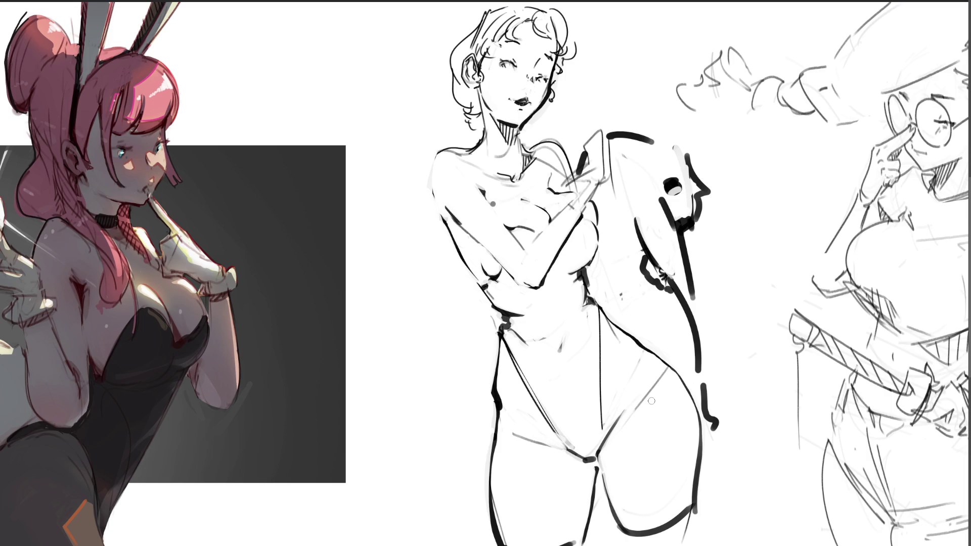
Redraw the board's top and right edge, erasing the doubled inner edge line
{"action": "mouse_move", "coordinate": [595, 133]}
{"action": "left_mouse_down"}
{"action": "mouse_move", "coordinate": [610, 123]}
{"action": "mouse_move", "coordinate": [618, 131]}
{"action": "mouse_move", "coordinate": [605, 184]}
{"action": "left_mouse_up"}
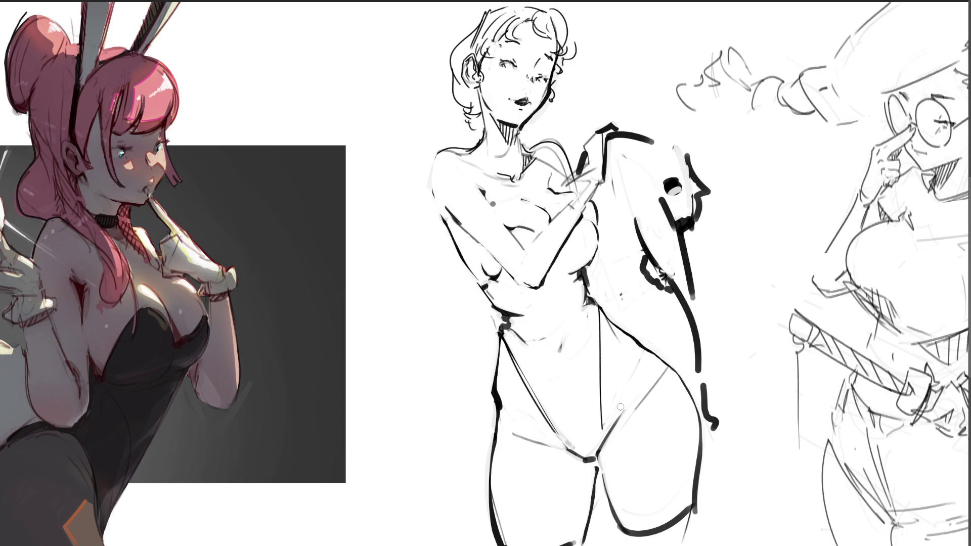
{"action": "key", "text": "ctrl+z"}
{"action": "mouse_move", "coordinate": [614, 134]}
{"action": "left_mouse_down"}
{"action": "mouse_move", "coordinate": [693, 150]}
{"action": "mouse_move", "coordinate": [700, 178]}
{"action": "mouse_move", "coordinate": [670, 191]}
{"action": "mouse_move", "coordinate": [676, 166]}
{"action": "left_mouse_up"}
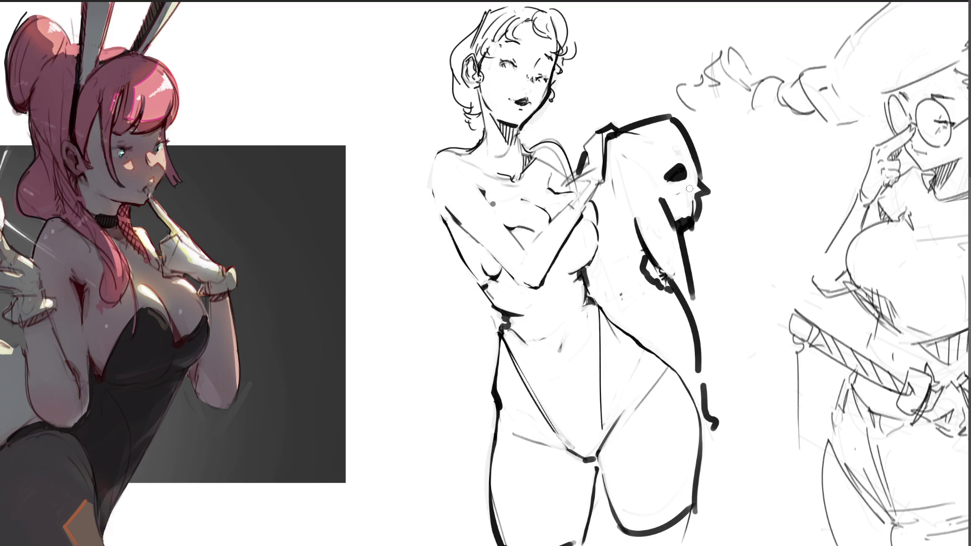
{"action": "left_click_drag", "start_coordinate": [683, 130], "coordinate": [707, 183]}
{"action": "mouse_move", "coordinate": [680, 113]}
{"action": "left_mouse_down"}
{"action": "mouse_move", "coordinate": [714, 192]}
{"action": "mouse_move", "coordinate": [700, 208]}
{"action": "mouse_move", "coordinate": [677, 210]}
{"action": "mouse_move", "coordinate": [671, 221]}
{"action": "mouse_move", "coordinate": [709, 204]}
{"action": "mouse_move", "coordinate": [686, 228]}
{"action": "left_mouse_up"}
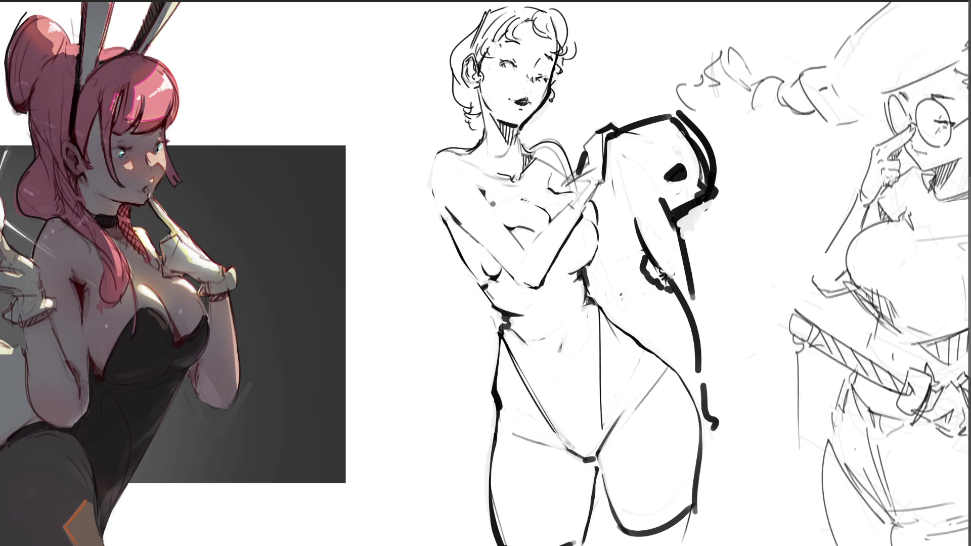
{"action": "mouse_move", "coordinate": [683, 141]}
{"action": "left_mouse_down"}
{"action": "mouse_move", "coordinate": [697, 182]}
{"action": "mouse_move", "coordinate": [689, 128]}
{"action": "mouse_move", "coordinate": [690, 195]}
{"action": "left_mouse_up"}
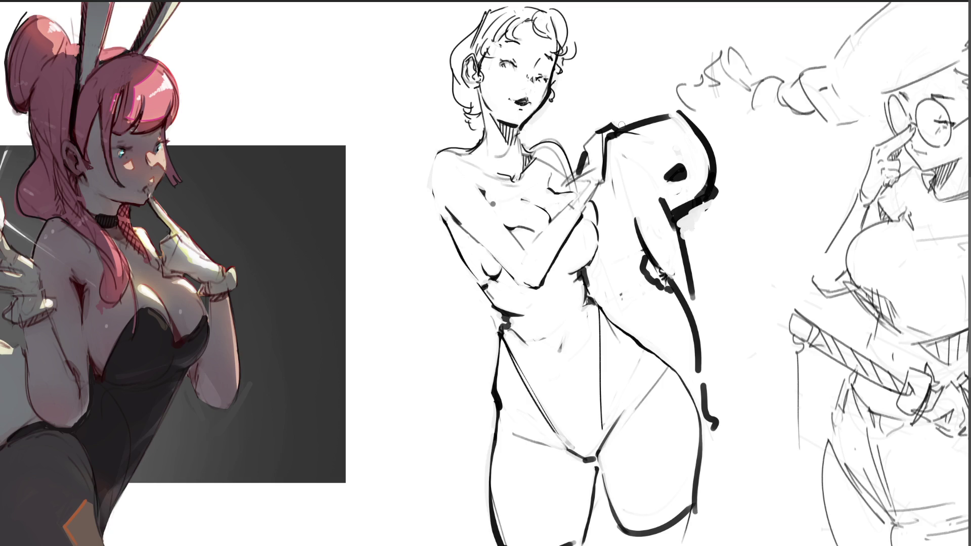
{"action": "mouse_move", "coordinate": [623, 125]}
{"action": "left_mouse_down"}
{"action": "mouse_move", "coordinate": [640, 130]}
{"action": "mouse_move", "coordinate": [672, 105]}
{"action": "mouse_move", "coordinate": [693, 115]}
{"action": "mouse_move", "coordinate": [719, 146]}
{"action": "mouse_move", "coordinate": [715, 188]}
{"action": "left_mouse_up"}
{"action": "key", "text": "ctrl+z"}
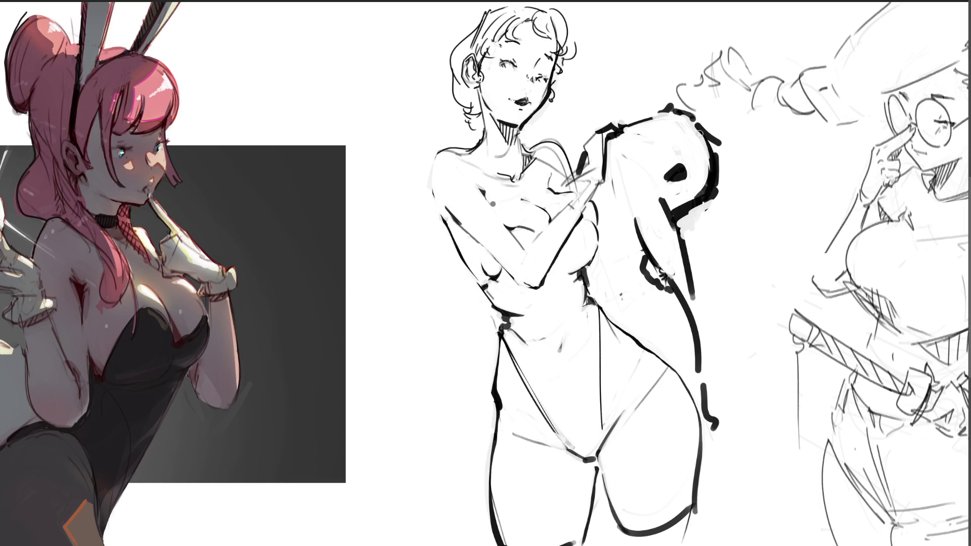
{"action": "key", "text": "ctrl+z"}
Rework the board's right edge and draw long lines from the hip down to the bottom edge
{"action": "mouse_move", "coordinate": [709, 150]}
{"action": "left_mouse_down"}
{"action": "mouse_move", "coordinate": [701, 193]}
{"action": "mouse_move", "coordinate": [720, 195]}
{"action": "mouse_move", "coordinate": [693, 201]}
{"action": "mouse_move", "coordinate": [677, 219]}
{"action": "left_mouse_up"}
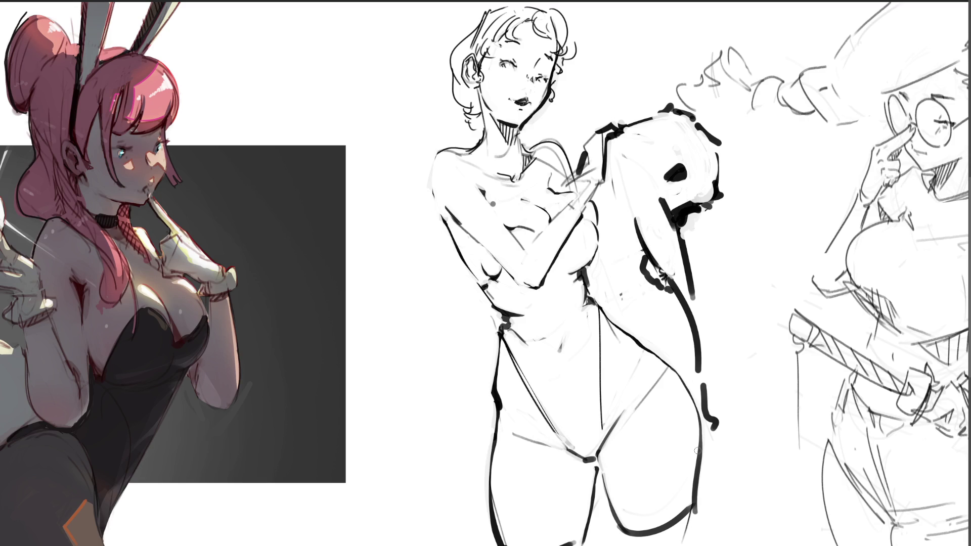
{"action": "mouse_move", "coordinate": [597, 297]}
{"action": "left_mouse_down"}
{"action": "mouse_move", "coordinate": [618, 332]}
{"action": "mouse_move", "coordinate": [629, 384]}
{"action": "mouse_move", "coordinate": [631, 433]}
{"action": "mouse_move", "coordinate": [611, 545]}
{"action": "left_mouse_up"}
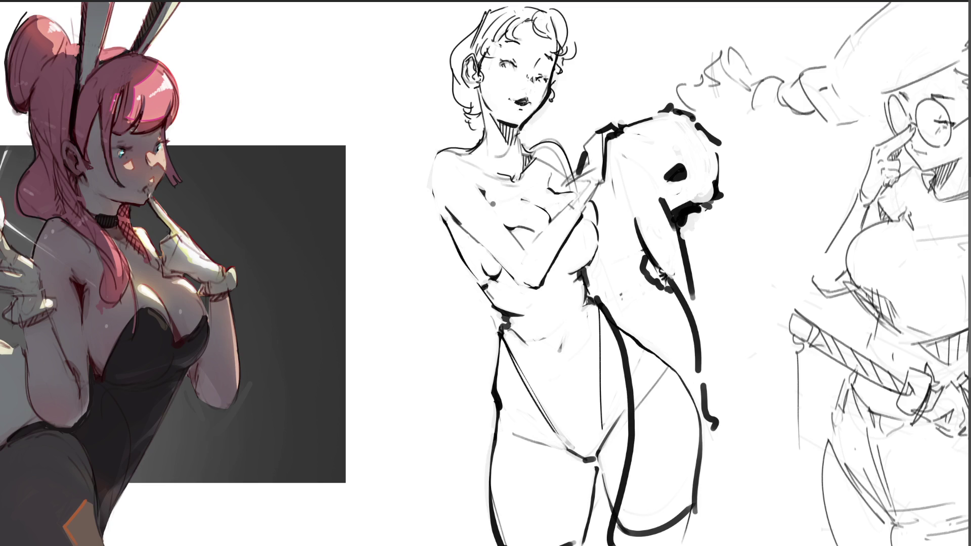
{"action": "mouse_move", "coordinate": [613, 305]}
{"action": "left_mouse_down"}
{"action": "mouse_move", "coordinate": [637, 379]}
{"action": "mouse_move", "coordinate": [642, 457]}
{"action": "mouse_move", "coordinate": [613, 545]}
{"action": "left_mouse_up"}
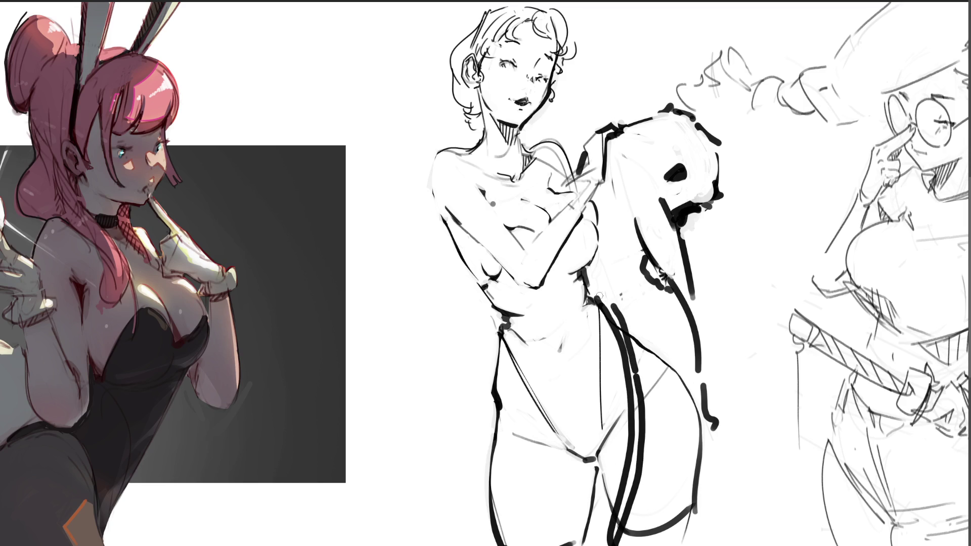
{"action": "left_click_drag", "start_coordinate": [599, 297], "coordinate": [634, 397]}
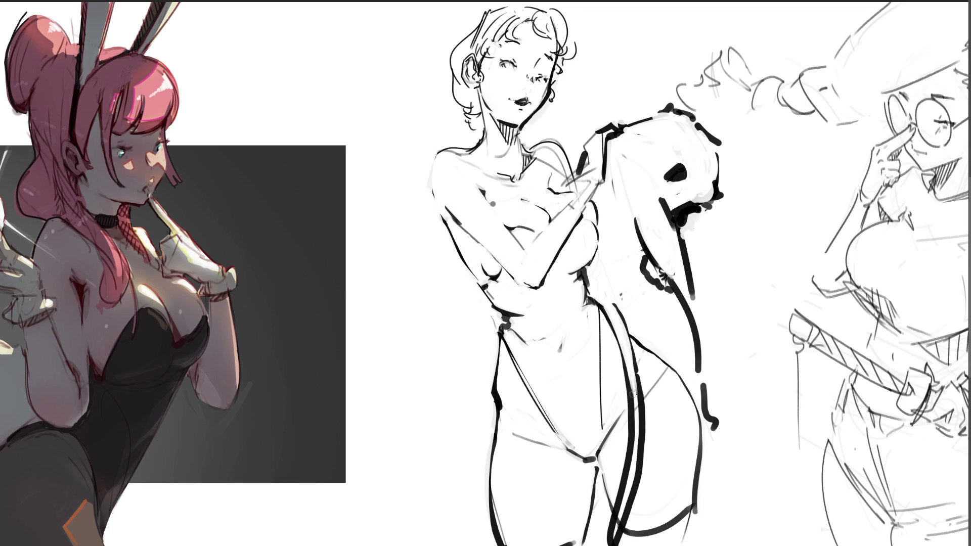
{"action": "left_click_drag", "start_coordinate": [619, 340], "coordinate": [638, 460]}
{"action": "mouse_move", "coordinate": [628, 382]}
{"action": "left_mouse_down"}
{"action": "mouse_move", "coordinate": [627, 513]}
{"action": "mouse_move", "coordinate": [617, 545]}
{"action": "left_mouse_up"}
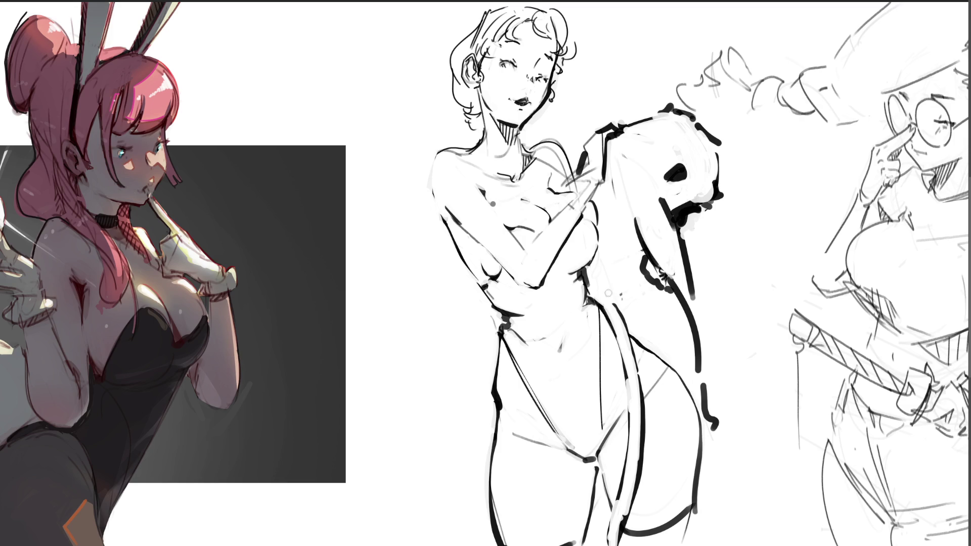
Try a diagonal hip stroke and bridge the gap in the long line with short dark marks
{"action": "left_click_drag", "start_coordinate": [615, 317], "coordinate": [650, 338]}
{"action": "key", "text": "ctrl+z"}
{"action": "left_click_drag", "start_coordinate": [617, 318], "coordinate": [656, 347]}
{"action": "key", "text": "ctrl+z"}
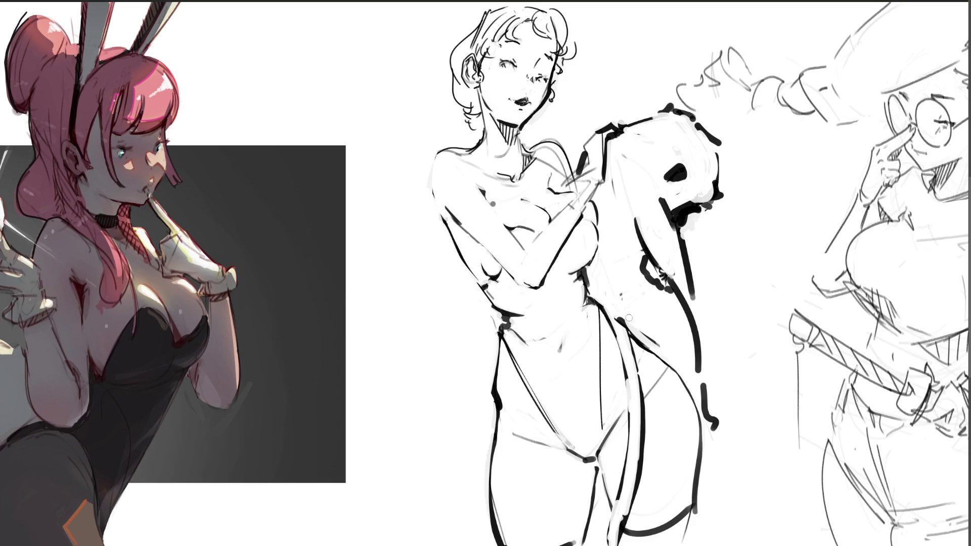
{"action": "left_click_drag", "start_coordinate": [696, 385], "coordinate": [700, 336]}
{"action": "key", "text": "ctrl+z"}
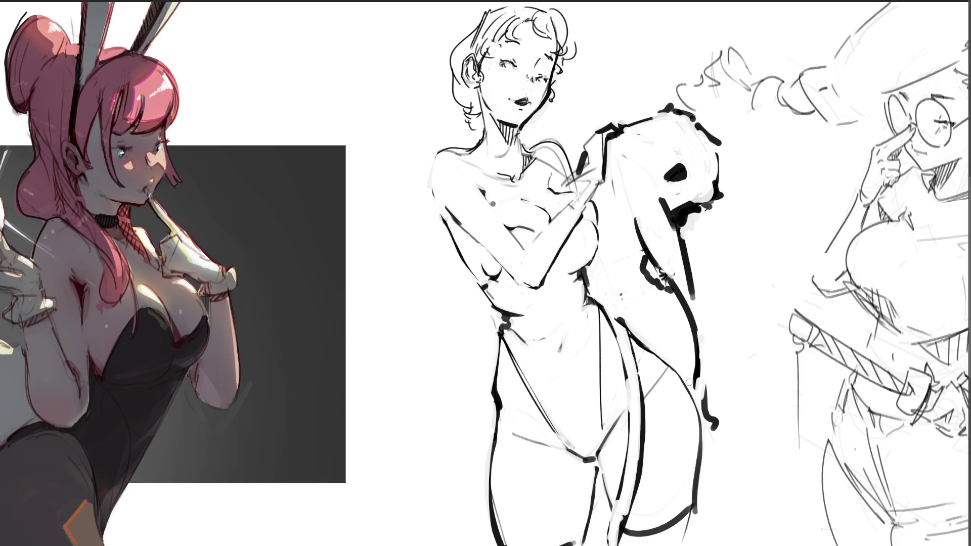
{"action": "mouse_move", "coordinate": [691, 380]}
{"action": "left_mouse_down"}
{"action": "mouse_move", "coordinate": [710, 441]}
{"action": "mouse_move", "coordinate": [704, 391]}
{"action": "mouse_move", "coordinate": [711, 440]}
{"action": "left_mouse_up"}
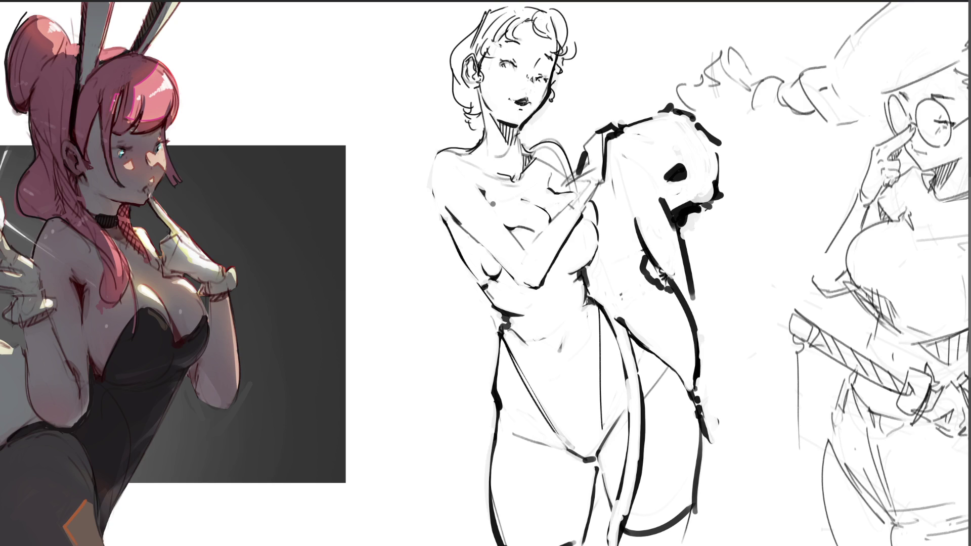
Erase the stray dot on the neck and paint a dark mark atop the hair
{"action": "left_click_drag", "start_coordinate": [524, 132], "coordinate": [532, 131]}
{"action": "left_click", "coordinate": [485, 51]}
{"action": "key", "text": "ctrl+z"}
{"action": "mouse_move", "coordinate": [478, 20]}
{"action": "left_mouse_down"}
{"action": "mouse_move", "coordinate": [466, 40]}
{"action": "mouse_move", "coordinate": [465, 30]}
{"action": "left_mouse_up"}
{"action": "key", "text": "ctrl+z"}
{"action": "key", "text": "ctrl+z"}
{"action": "key", "text": "ctrl+z"}
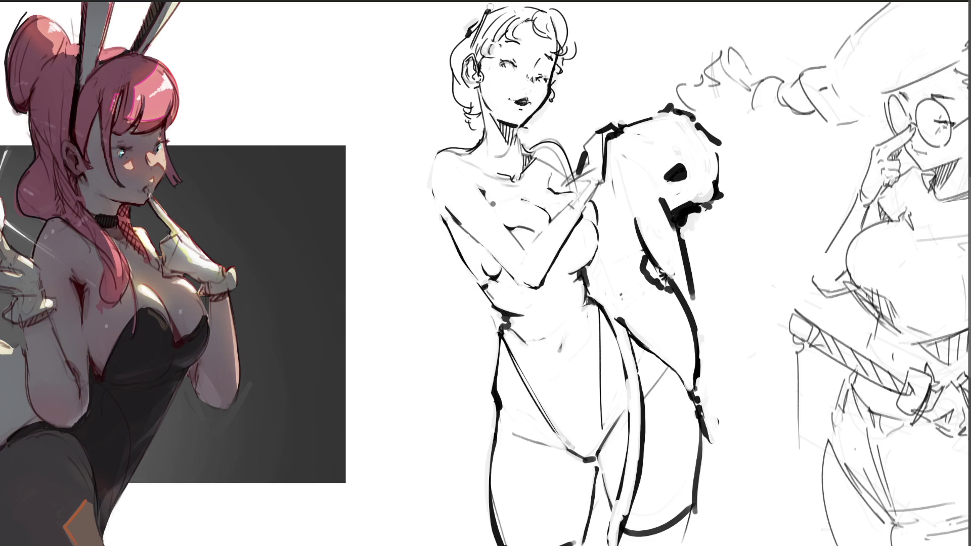
{"action": "left_click_drag", "start_coordinate": [489, 7], "coordinate": [541, 14]}
Replace the neck shading with a thick black choker, dangling mark and white buckle, then fit the canvas
{"action": "left_click_drag", "start_coordinate": [493, 112], "coordinate": [506, 132]}
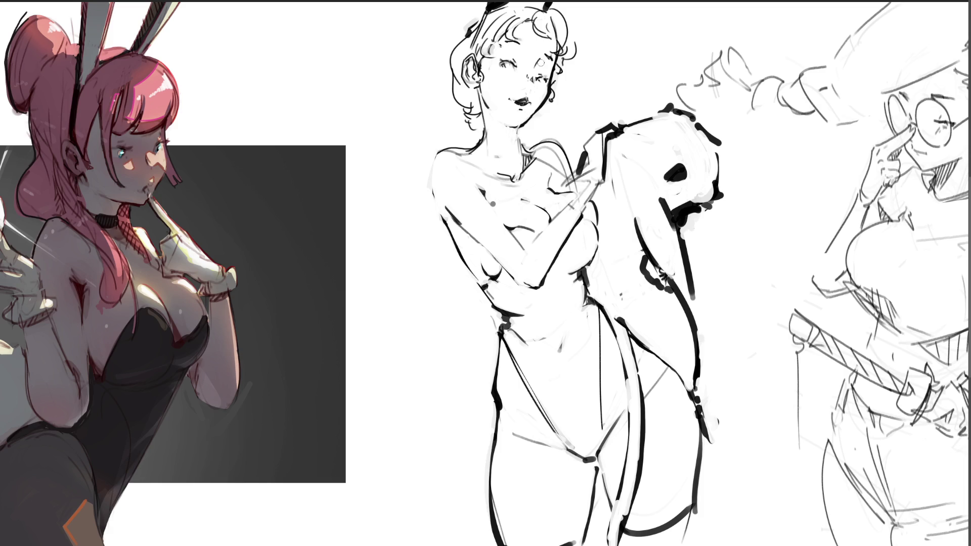
{"action": "mouse_move", "coordinate": [485, 137]}
{"action": "left_mouse_down"}
{"action": "mouse_move", "coordinate": [514, 138]}
{"action": "mouse_move", "coordinate": [471, 147]}
{"action": "mouse_move", "coordinate": [481, 135]}
{"action": "mouse_move", "coordinate": [475, 146]}
{"action": "mouse_move", "coordinate": [500, 163]}
{"action": "mouse_move", "coordinate": [503, 141]}
{"action": "mouse_move", "coordinate": [528, 146]}
{"action": "mouse_move", "coordinate": [490, 164]}
{"action": "mouse_move", "coordinate": [508, 152]}
{"action": "mouse_move", "coordinate": [521, 160]}
{"action": "mouse_move", "coordinate": [495, 148]}
{"action": "mouse_move", "coordinate": [527, 157]}
{"action": "mouse_move", "coordinate": [509, 139]}
{"action": "left_mouse_up"}
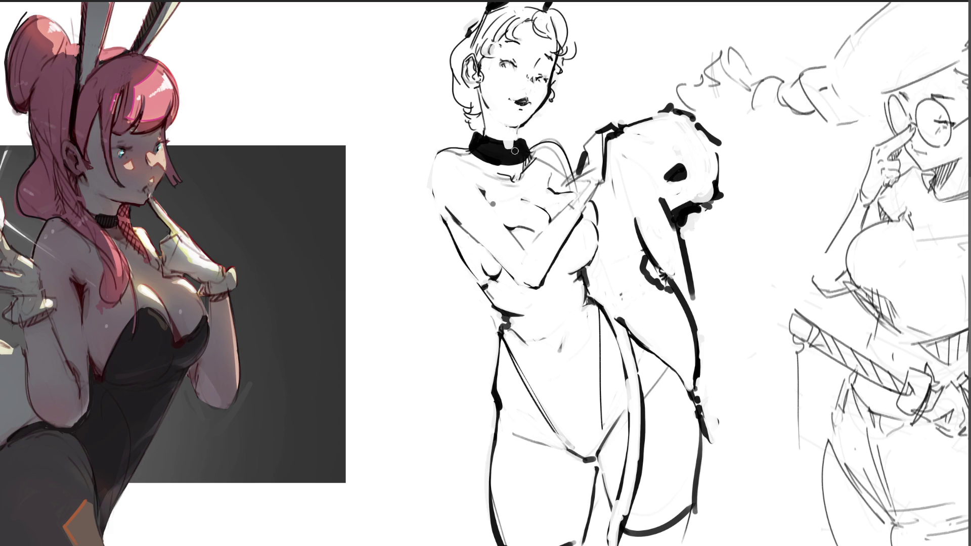
{"action": "mouse_move", "coordinate": [500, 163]}
{"action": "left_mouse_down"}
{"action": "mouse_move", "coordinate": [501, 188]}
{"action": "mouse_move", "coordinate": [509, 161]}
{"action": "mouse_move", "coordinate": [535, 174]}
{"action": "mouse_move", "coordinate": [541, 167]}
{"action": "mouse_move", "coordinate": [536, 179]}
{"action": "mouse_move", "coordinate": [549, 174]}
{"action": "left_mouse_up"}
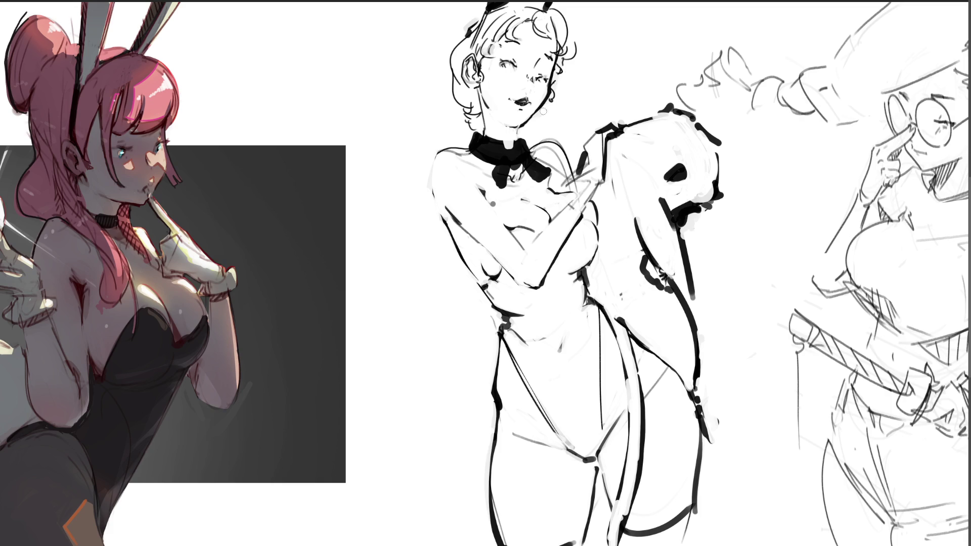
{"action": "mouse_move", "coordinate": [496, 145]}
{"action": "left_mouse_down"}
{"action": "mouse_move", "coordinate": [488, 160]}
{"action": "mouse_move", "coordinate": [475, 136]}
{"action": "mouse_move", "coordinate": [496, 138]}
{"action": "mouse_move", "coordinate": [478, 152]}
{"action": "mouse_move", "coordinate": [470, 146]}
{"action": "mouse_move", "coordinate": [487, 159]}
{"action": "mouse_move", "coordinate": [529, 155]}
{"action": "mouse_move", "coordinate": [520, 134]}
{"action": "mouse_move", "coordinate": [529, 154]}
{"action": "mouse_move", "coordinate": [503, 127]}
{"action": "mouse_move", "coordinate": [480, 132]}
{"action": "left_mouse_up"}
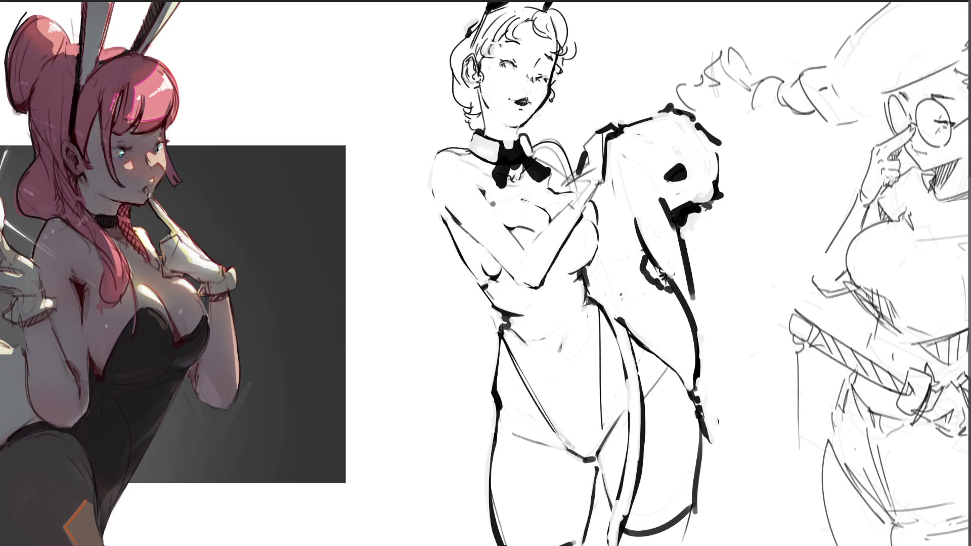
{"action": "key", "text": "ctrl+0"}
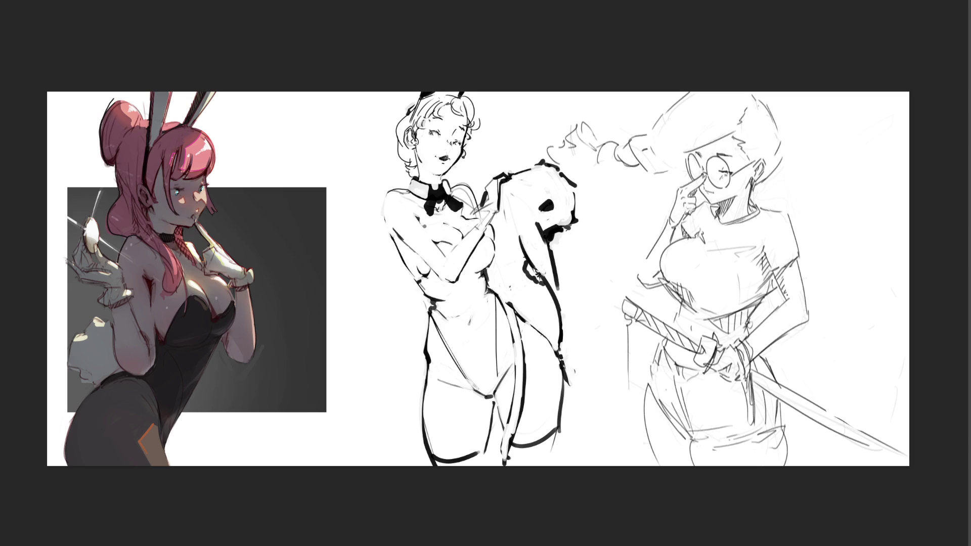
Turn the black shape into a pointed pizza slice with pepperoni and sketch a new chin line
{"action": "mouse_move", "coordinate": [542, 212]}
{"action": "left_mouse_down"}
{"action": "mouse_move", "coordinate": [536, 220]}
{"action": "mouse_move", "coordinate": [620, 172]}
{"action": "left_mouse_up"}
{"action": "mouse_move", "coordinate": [576, 202]}
{"action": "left_mouse_down"}
{"action": "mouse_move", "coordinate": [620, 174]}
{"action": "mouse_move", "coordinate": [585, 194]}
{"action": "mouse_move", "coordinate": [591, 185]}
{"action": "left_mouse_up"}
{"action": "mouse_move", "coordinate": [595, 173]}
{"action": "left_mouse_down"}
{"action": "mouse_move", "coordinate": [608, 181]}
{"action": "mouse_move", "coordinate": [623, 174]}
{"action": "left_mouse_up"}
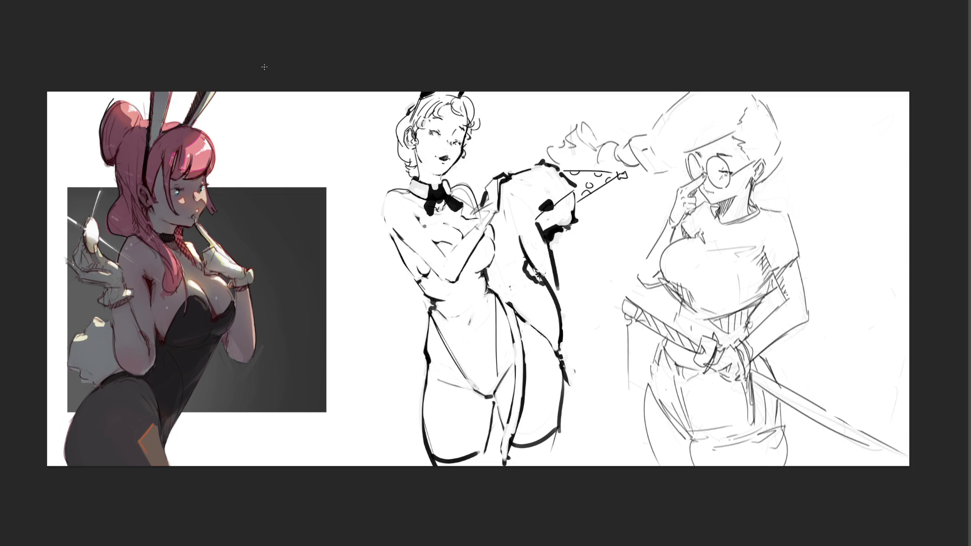
{"action": "mouse_move", "coordinate": [426, 161]}
{"action": "left_mouse_down"}
{"action": "mouse_move", "coordinate": [432, 177]}
{"action": "mouse_move", "coordinate": [459, 177]}
{"action": "mouse_move", "coordinate": [463, 160]}
{"action": "mouse_move", "coordinate": [437, 150]}
{"action": "mouse_move", "coordinate": [428, 167]}
{"action": "left_mouse_up"}
Free-transform the chin area: nudge it up and right and distort its lower corner
{"action": "key", "text": "ctrl+t"}
{"action": "key", "text": "shift+Up"}
{"action": "key", "text": "shift+Right"}
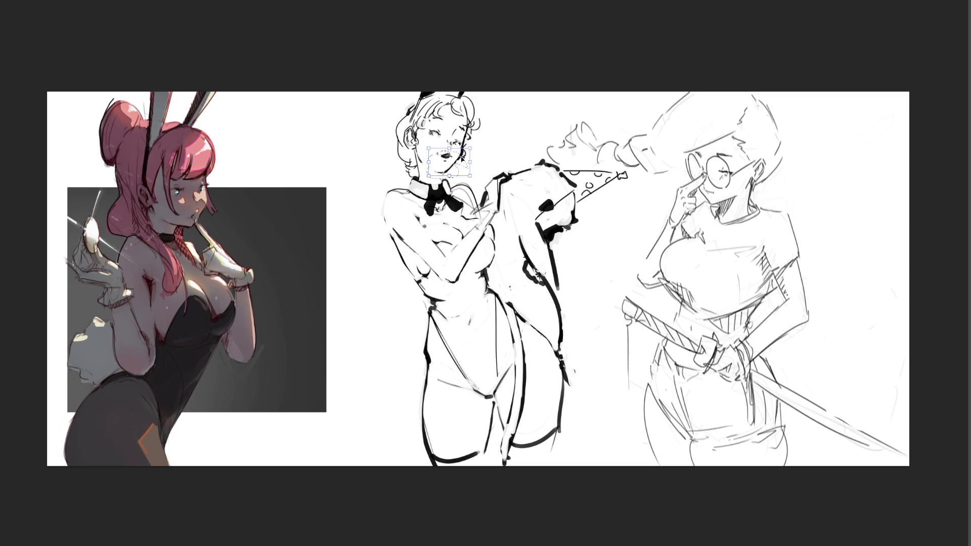
{"action": "left_click_drag", "start_coordinate": [470, 175], "coordinate": [483, 182]}
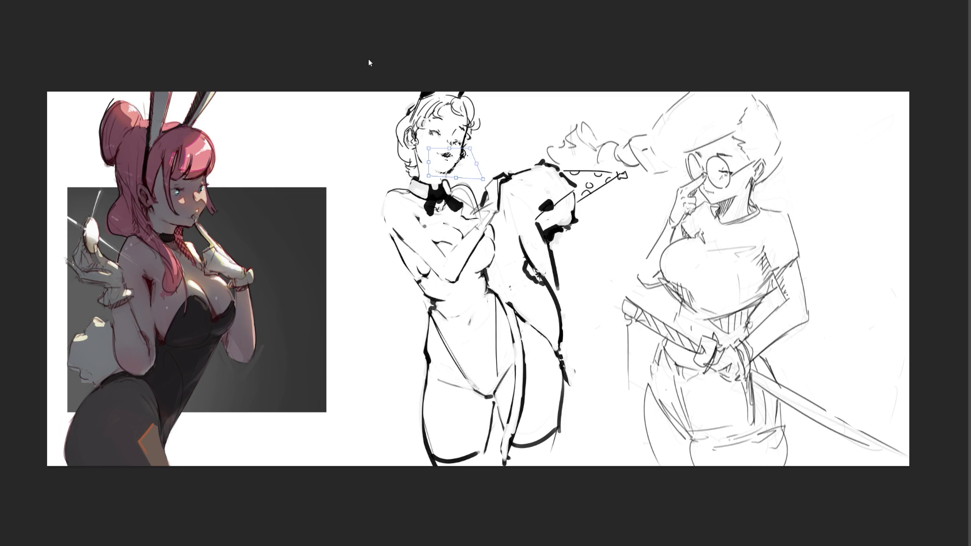
{"action": "key", "text": "Return"}
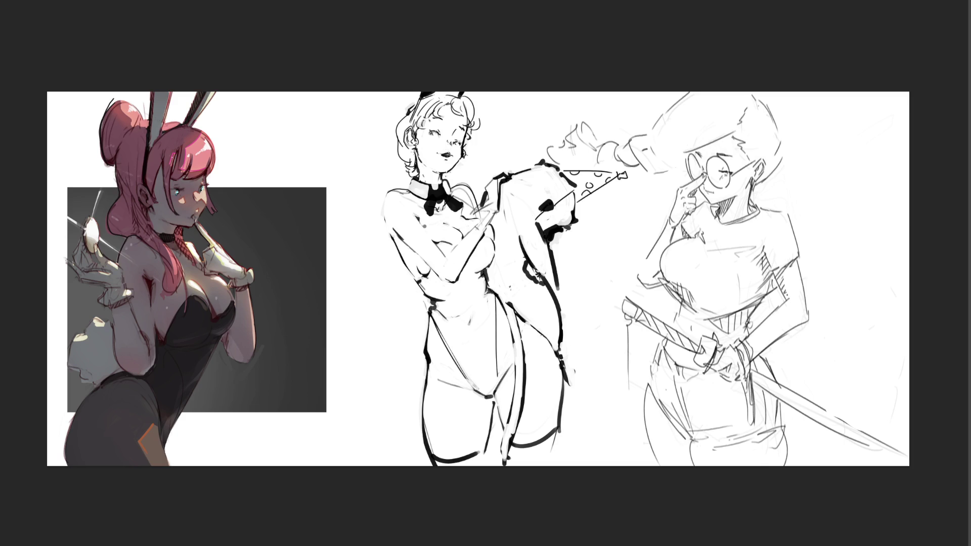
Ink both sides of the neck and clean the bowtie knot with white
{"action": "left_click_drag", "start_coordinate": [418, 171], "coordinate": [415, 181]}
{"action": "left_click_drag", "start_coordinate": [441, 174], "coordinate": [446, 180]}
{"action": "left_click_drag", "start_coordinate": [433, 201], "coordinate": [447, 193]}
{"action": "left_click_drag", "start_coordinate": [412, 188], "coordinate": [392, 189]}
{"action": "key", "text": "ctrl+z"}
Paint black boots on both feet and shade the hair beside the ear grey with a larger brush
{"action": "mouse_move", "coordinate": [440, 463]}
{"action": "left_mouse_down"}
{"action": "mouse_move", "coordinate": [481, 456]}
{"action": "mouse_move", "coordinate": [477, 464]}
{"action": "left_mouse_up"}
{"action": "mouse_move", "coordinate": [515, 452]}
{"action": "left_mouse_down"}
{"action": "mouse_move", "coordinate": [518, 464]}
{"action": "mouse_move", "coordinate": [556, 434]}
{"action": "mouse_move", "coordinate": [550, 461]}
{"action": "mouse_move", "coordinate": [523, 461]}
{"action": "mouse_move", "coordinate": [554, 445]}
{"action": "left_mouse_up"}
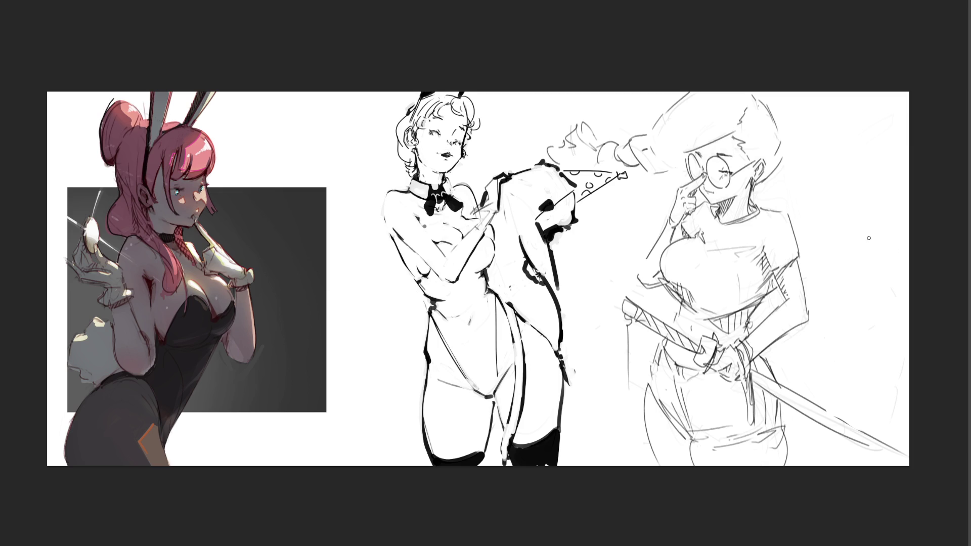
{"action": "key", "text": "bracketright"}
{"action": "mouse_move", "coordinate": [412, 144]}
{"action": "left_mouse_down"}
{"action": "mouse_move", "coordinate": [410, 167]}
{"action": "mouse_move", "coordinate": [402, 122]}
{"action": "mouse_move", "coordinate": [425, 114]}
{"action": "mouse_move", "coordinate": [436, 95]}
{"action": "mouse_move", "coordinate": [438, 109]}
{"action": "mouse_move", "coordinate": [452, 98]}
{"action": "mouse_move", "coordinate": [477, 123]}
{"action": "left_mouse_up"}
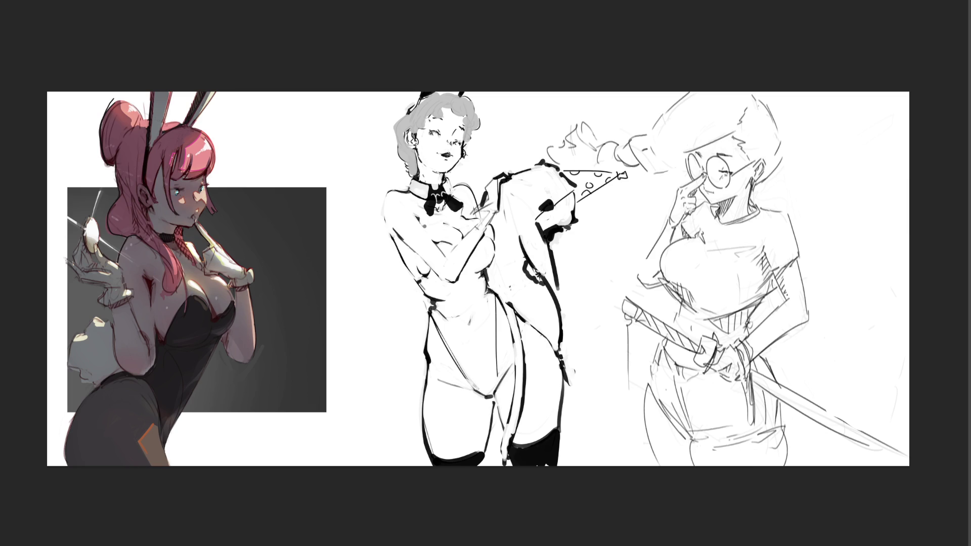
Undo the last hair shading, then shade the chest, bodysuit, left hip, legs and shoulder grey
{"action": "key", "text": "ctrl+z"}
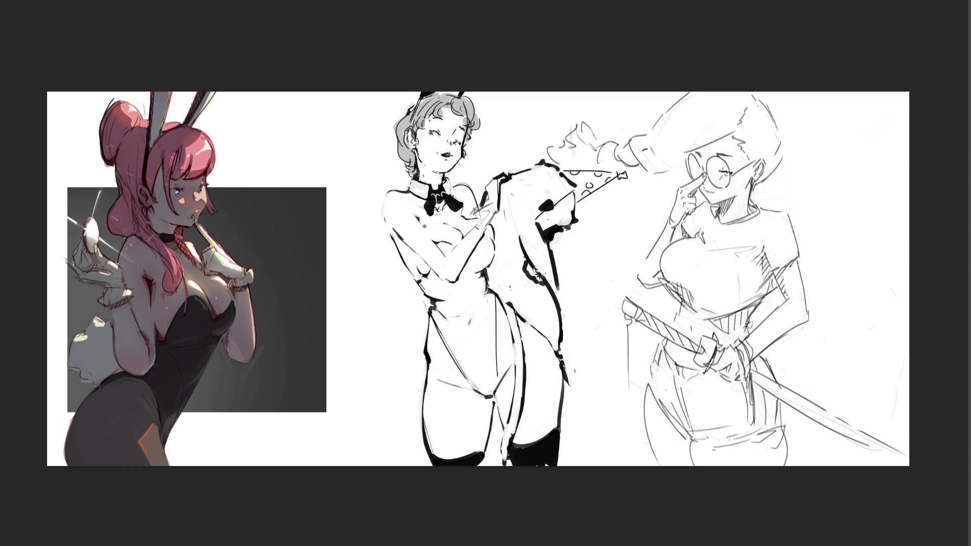
{"action": "mouse_move", "coordinate": [444, 238]}
{"action": "left_mouse_down"}
{"action": "mouse_move", "coordinate": [446, 255]}
{"action": "mouse_move", "coordinate": [474, 263]}
{"action": "mouse_move", "coordinate": [486, 253]}
{"action": "mouse_move", "coordinate": [480, 263]}
{"action": "left_mouse_up"}
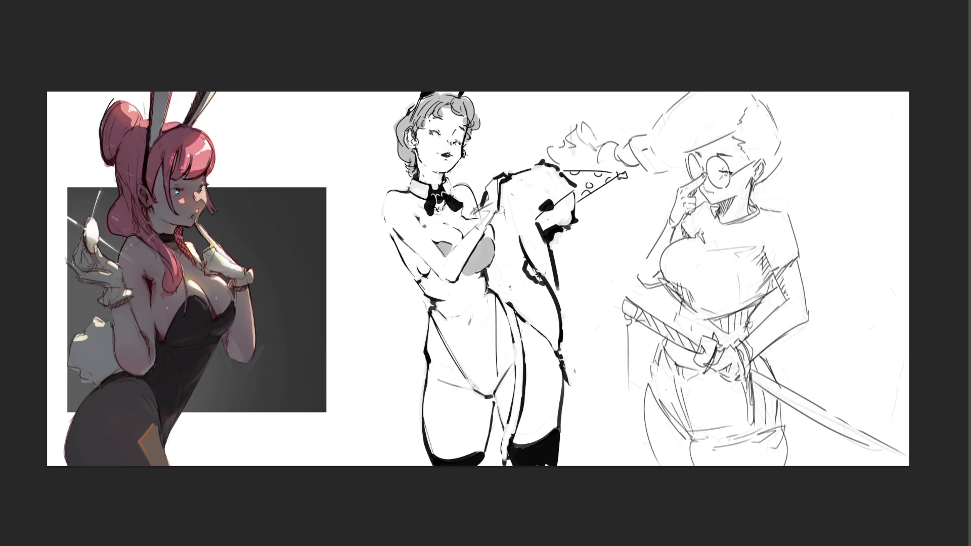
{"action": "mouse_move", "coordinate": [431, 277]}
{"action": "left_mouse_down"}
{"action": "mouse_move", "coordinate": [440, 321]}
{"action": "mouse_move", "coordinate": [485, 390]}
{"action": "mouse_move", "coordinate": [488, 305]}
{"action": "mouse_move", "coordinate": [486, 376]}
{"action": "left_mouse_up"}
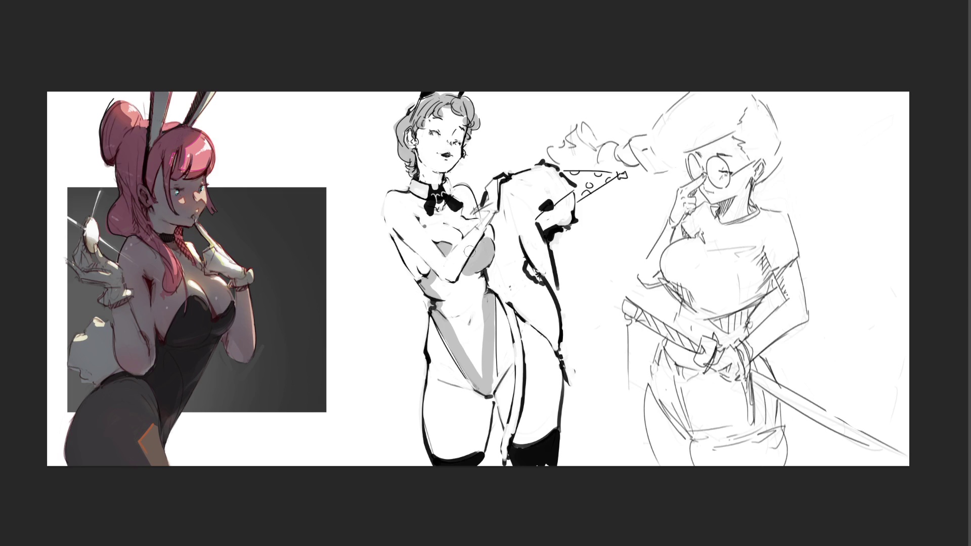
{"action": "mouse_move", "coordinate": [470, 279]}
{"action": "left_mouse_down"}
{"action": "mouse_move", "coordinate": [436, 288]}
{"action": "mouse_move", "coordinate": [478, 376]}
{"action": "mouse_move", "coordinate": [474, 277]}
{"action": "mouse_move", "coordinate": [484, 358]}
{"action": "mouse_move", "coordinate": [498, 357]}
{"action": "left_mouse_up"}
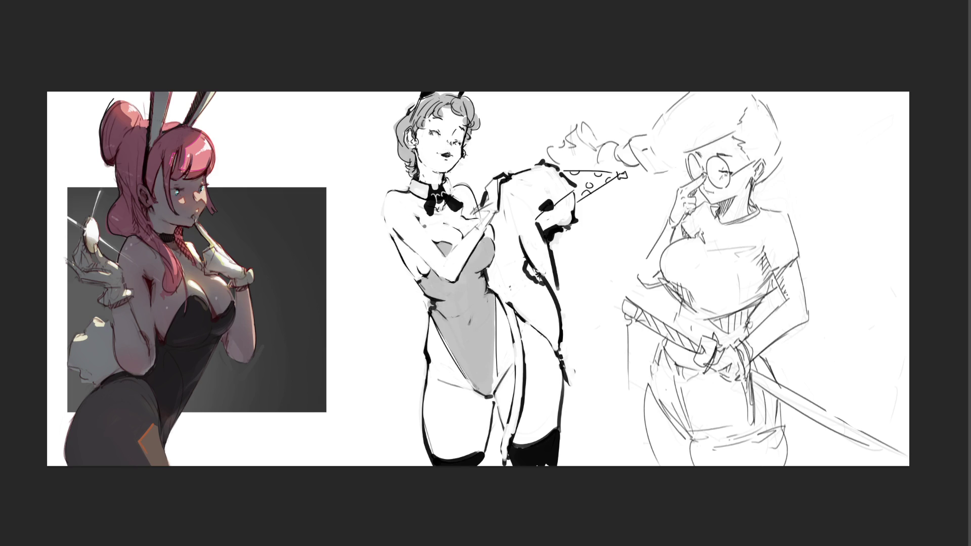
{"action": "mouse_move", "coordinate": [436, 317]}
{"action": "left_mouse_down"}
{"action": "mouse_move", "coordinate": [430, 364]}
{"action": "mouse_move", "coordinate": [455, 381]}
{"action": "mouse_move", "coordinate": [454, 371]}
{"action": "mouse_move", "coordinate": [464, 388]}
{"action": "mouse_move", "coordinate": [445, 357]}
{"action": "mouse_move", "coordinate": [436, 375]}
{"action": "mouse_move", "coordinate": [462, 430]}
{"action": "mouse_move", "coordinate": [475, 409]}
{"action": "mouse_move", "coordinate": [478, 435]}
{"action": "left_mouse_up"}
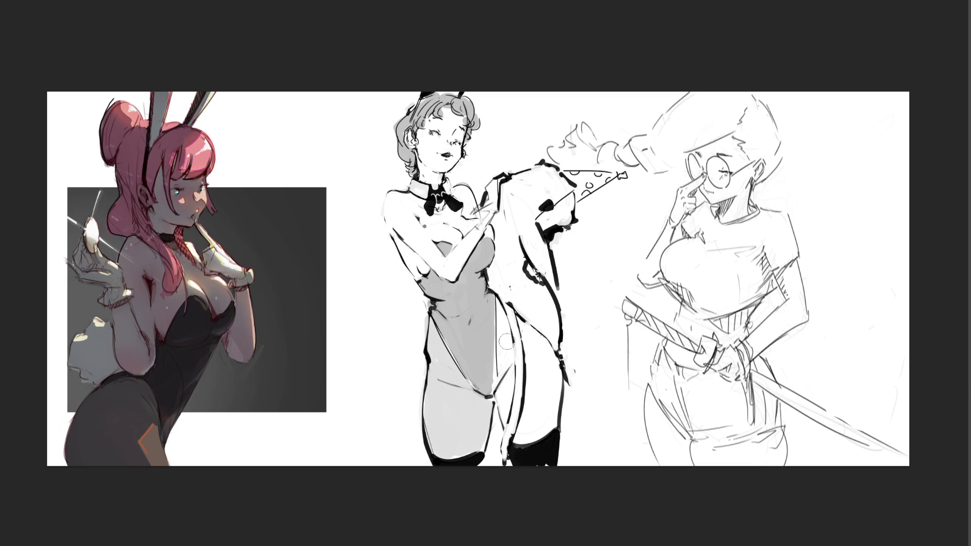
{"action": "mouse_move", "coordinate": [506, 342]}
{"action": "left_mouse_down"}
{"action": "mouse_move", "coordinate": [503, 306]}
{"action": "mouse_move", "coordinate": [509, 419]}
{"action": "mouse_move", "coordinate": [529, 430]}
{"action": "mouse_move", "coordinate": [531, 396]}
{"action": "mouse_move", "coordinate": [541, 435]}
{"action": "mouse_move", "coordinate": [532, 340]}
{"action": "mouse_move", "coordinate": [539, 343]}
{"action": "left_mouse_up"}
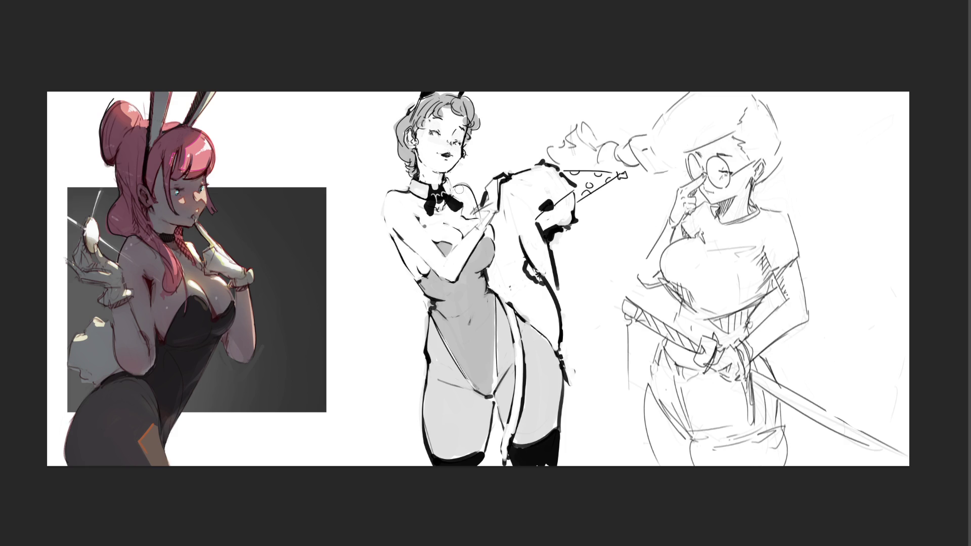
{"action": "left_click_drag", "start_coordinate": [390, 197], "coordinate": [410, 206]}
Darken the right eye and hair strokes, mark under the lips, and shade the neck
{"action": "left_click_drag", "start_coordinate": [459, 131], "coordinate": [464, 149]}
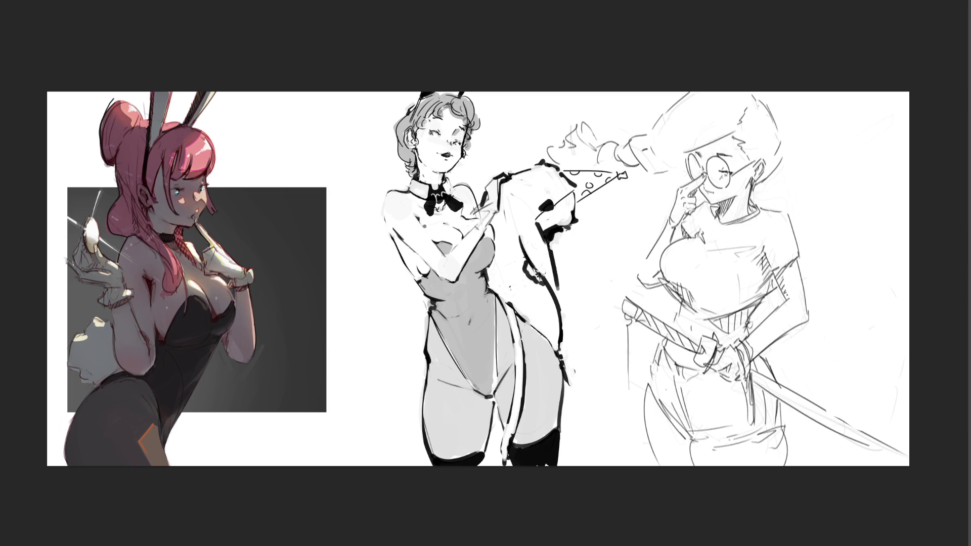
{"action": "mouse_move", "coordinate": [429, 116]}
{"action": "left_mouse_down"}
{"action": "mouse_move", "coordinate": [412, 163]}
{"action": "mouse_move", "coordinate": [401, 150]}
{"action": "mouse_move", "coordinate": [411, 175]}
{"action": "left_mouse_up"}
{"action": "mouse_move", "coordinate": [415, 113]}
{"action": "left_mouse_down"}
{"action": "mouse_move", "coordinate": [410, 128]}
{"action": "mouse_move", "coordinate": [445, 121]}
{"action": "mouse_move", "coordinate": [445, 152]}
{"action": "mouse_move", "coordinate": [453, 147]}
{"action": "left_mouse_up"}
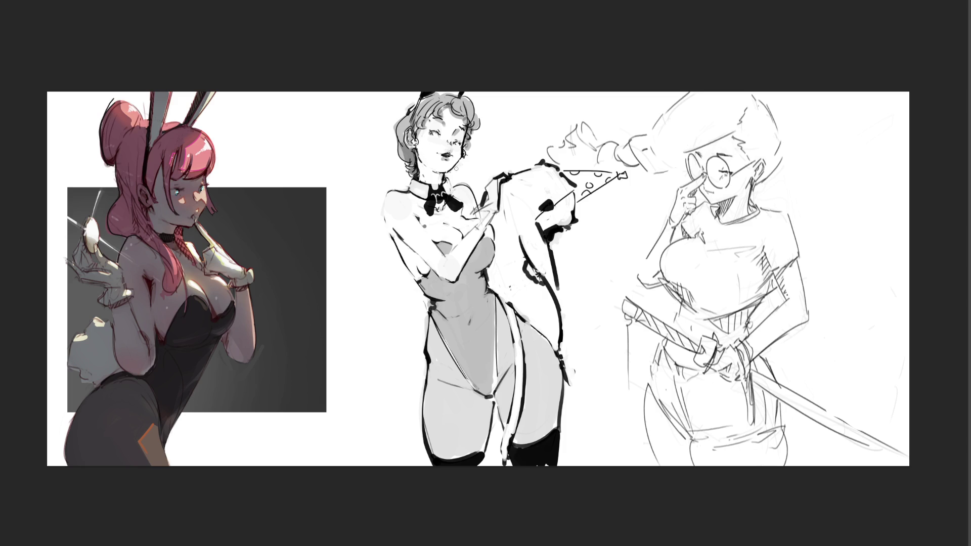
{"action": "left_click_drag", "start_coordinate": [447, 156], "coordinate": [457, 158]}
{"action": "mouse_move", "coordinate": [424, 165]}
{"action": "left_mouse_down"}
{"action": "mouse_move", "coordinate": [434, 186]}
{"action": "mouse_move", "coordinate": [441, 172]}
{"action": "mouse_move", "coordinate": [420, 181]}
{"action": "left_mouse_up"}
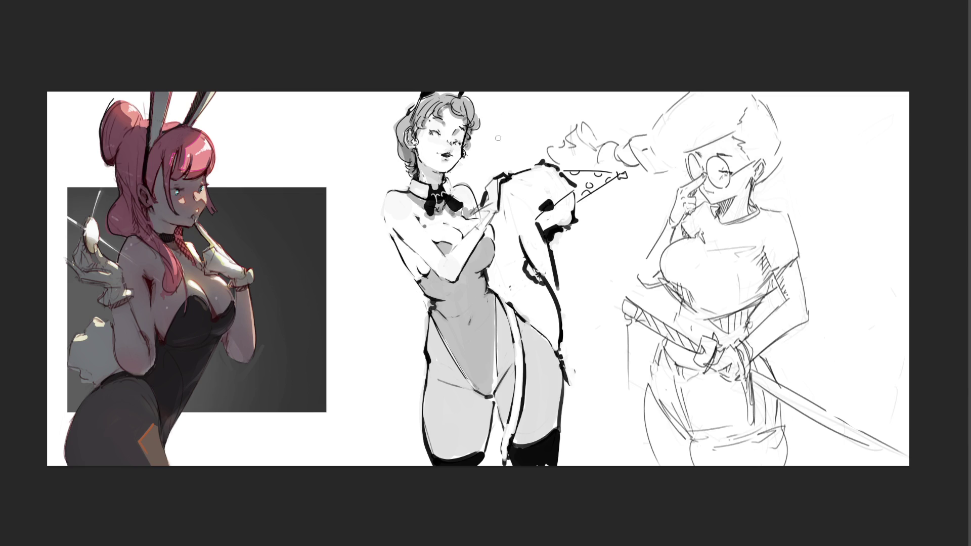
Deepen grey shadows along the shoulder line, right hip, inner thighs and belly
{"action": "mouse_move", "coordinate": [509, 180]}
{"action": "left_mouse_down"}
{"action": "mouse_move", "coordinate": [492, 287]}
{"action": "mouse_move", "coordinate": [544, 337]}
{"action": "left_mouse_up"}
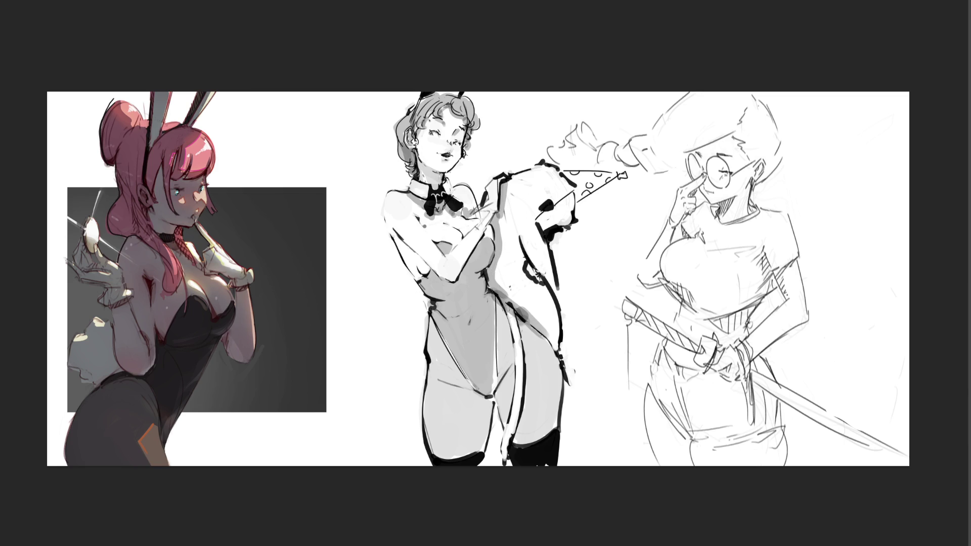
{"action": "left_click_drag", "start_coordinate": [510, 305], "coordinate": [503, 457]}
{"action": "left_click_drag", "start_coordinate": [515, 370], "coordinate": [504, 425]}
{"action": "mouse_move", "coordinate": [447, 382]}
{"action": "left_mouse_down"}
{"action": "mouse_move", "coordinate": [466, 393]}
{"action": "mouse_move", "coordinate": [488, 450]}
{"action": "left_mouse_up"}
{"action": "left_click_drag", "start_coordinate": [489, 397], "coordinate": [492, 417]}
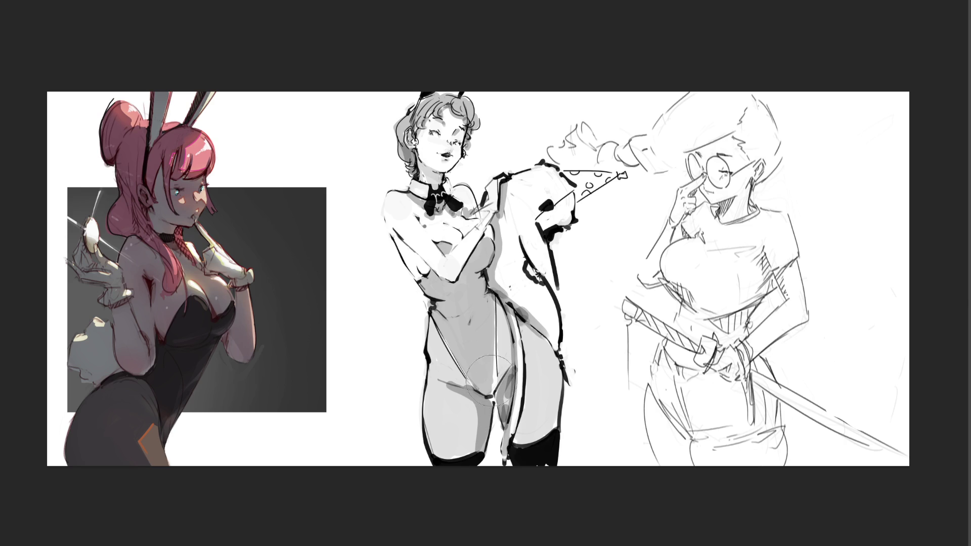
{"action": "left_click_drag", "start_coordinate": [473, 364], "coordinate": [478, 329]}
With a smaller brush, shade the left arm, hand, pizza slice and right hip and thigh
{"action": "key", "text": "["}
{"action": "key", "text": "["}
{"action": "key", "text": "["}
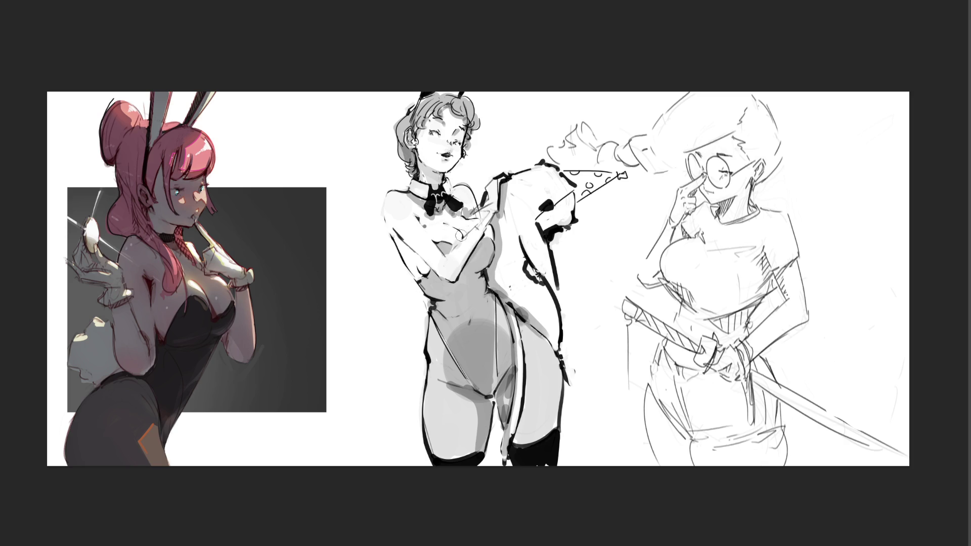
{"action": "mouse_move", "coordinate": [401, 239]}
{"action": "left_mouse_down"}
{"action": "mouse_move", "coordinate": [439, 296]}
{"action": "mouse_move", "coordinate": [479, 260]}
{"action": "mouse_move", "coordinate": [447, 288]}
{"action": "mouse_move", "coordinate": [485, 282]}
{"action": "left_mouse_up"}
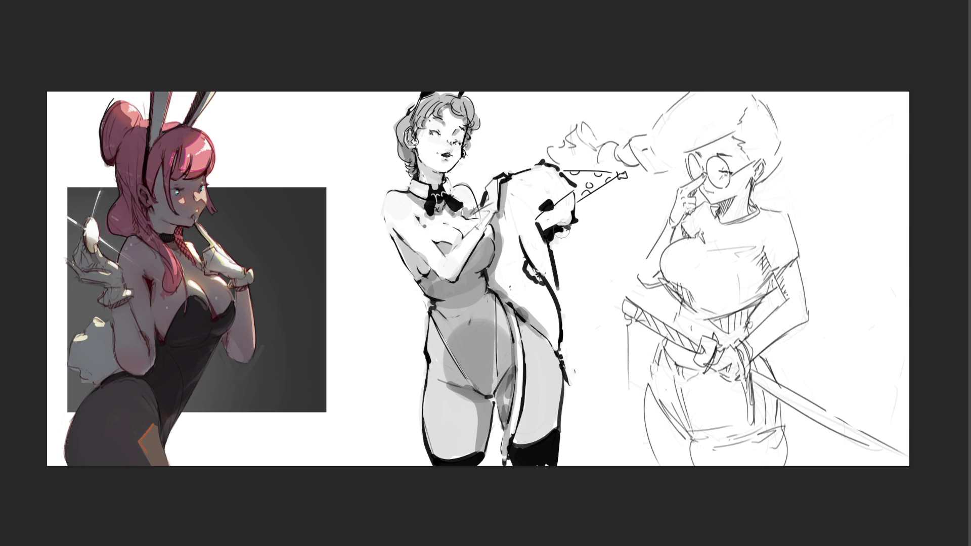
{"action": "mouse_move", "coordinate": [561, 227]}
{"action": "left_mouse_down"}
{"action": "mouse_move", "coordinate": [551, 222]}
{"action": "mouse_move", "coordinate": [574, 195]}
{"action": "mouse_move", "coordinate": [618, 166]}
{"action": "left_mouse_up"}
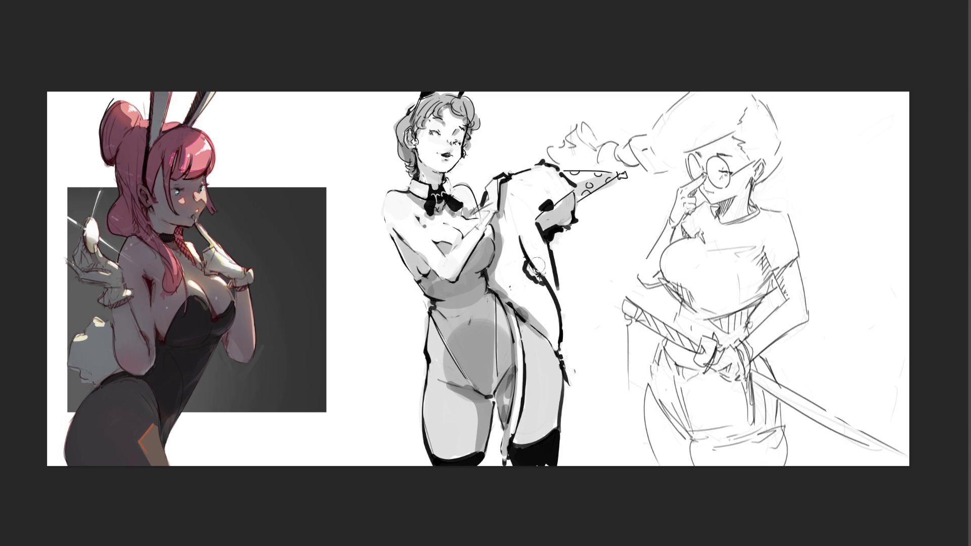
{"action": "left_click_drag", "start_coordinate": [534, 311], "coordinate": [559, 349]}
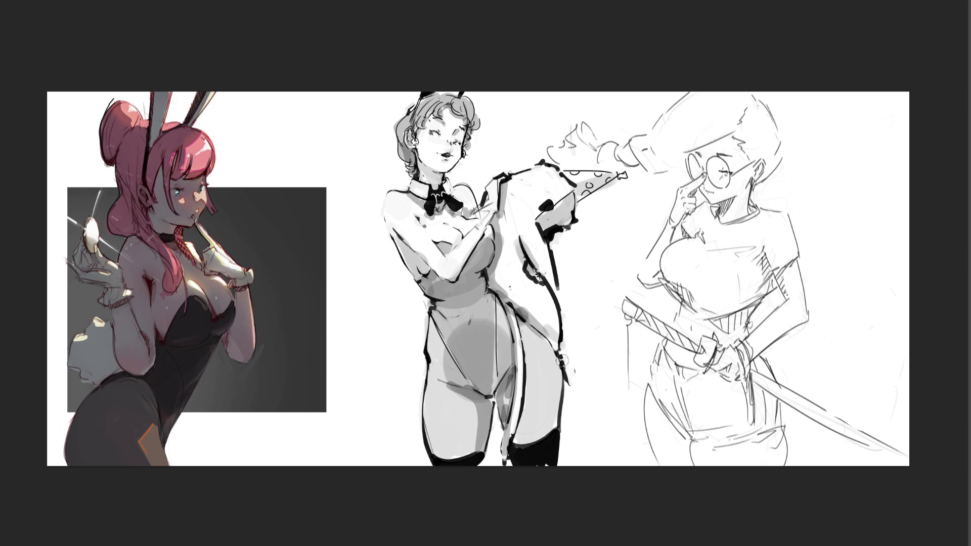
{"action": "mouse_move", "coordinate": [539, 419]}
{"action": "left_mouse_down"}
{"action": "mouse_move", "coordinate": [526, 429]}
{"action": "mouse_move", "coordinate": [529, 366]}
{"action": "left_mouse_up"}
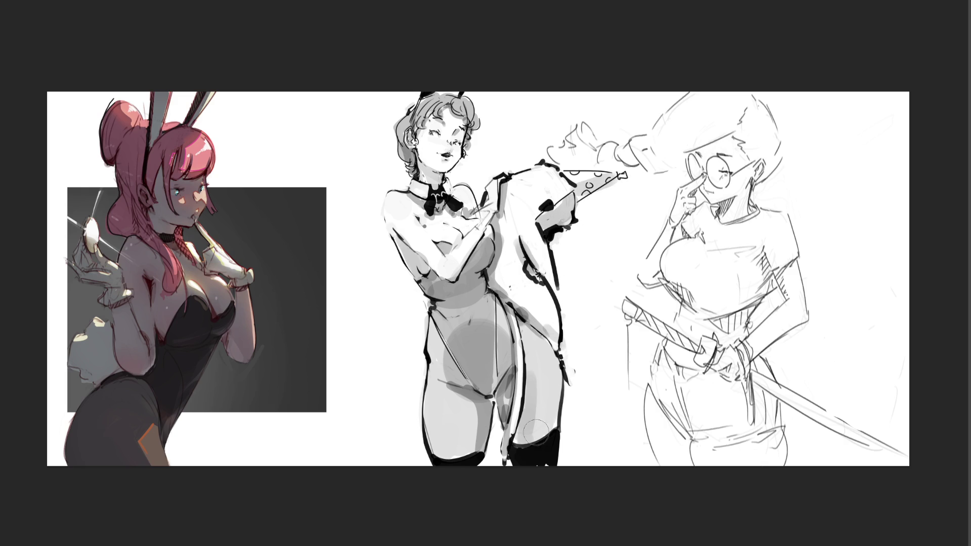
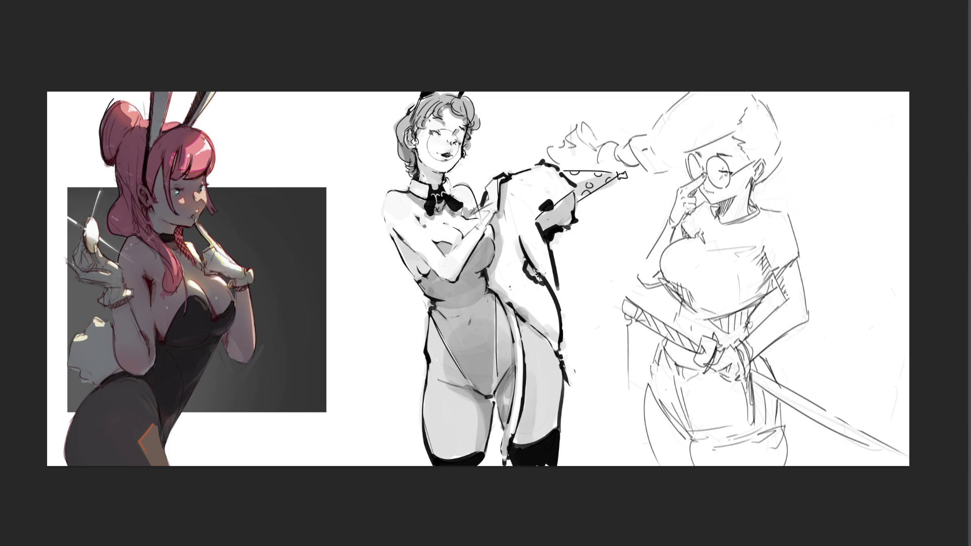
Liquify-push the middle figure's mouth lower, then brush soft grey shading onto her inner thigh and coat tail
{"action": "left_click_drag", "start_coordinate": [442, 144], "coordinate": [448, 147]}
{"action": "key", "text": "bracketleft"}
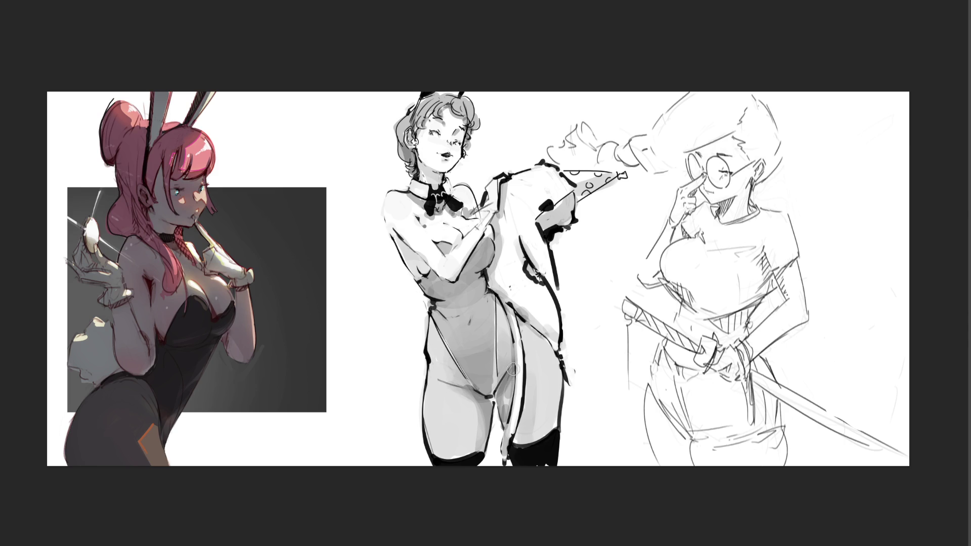
{"action": "mouse_move", "coordinate": [510, 378]}
{"action": "left_mouse_down"}
{"action": "mouse_move", "coordinate": [500, 423]}
{"action": "mouse_move", "coordinate": [523, 362]}
{"action": "left_mouse_up"}
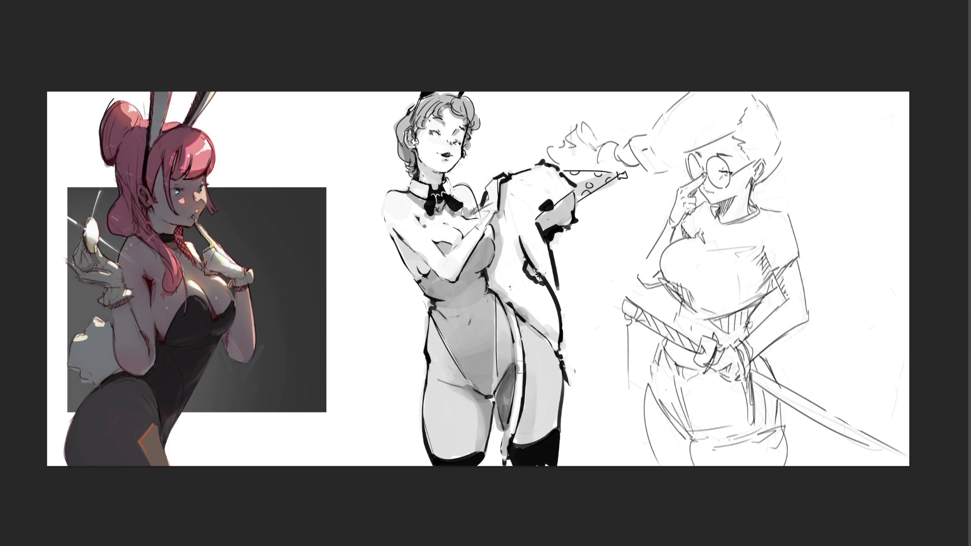
{"action": "key", "text": "ctrl+z"}
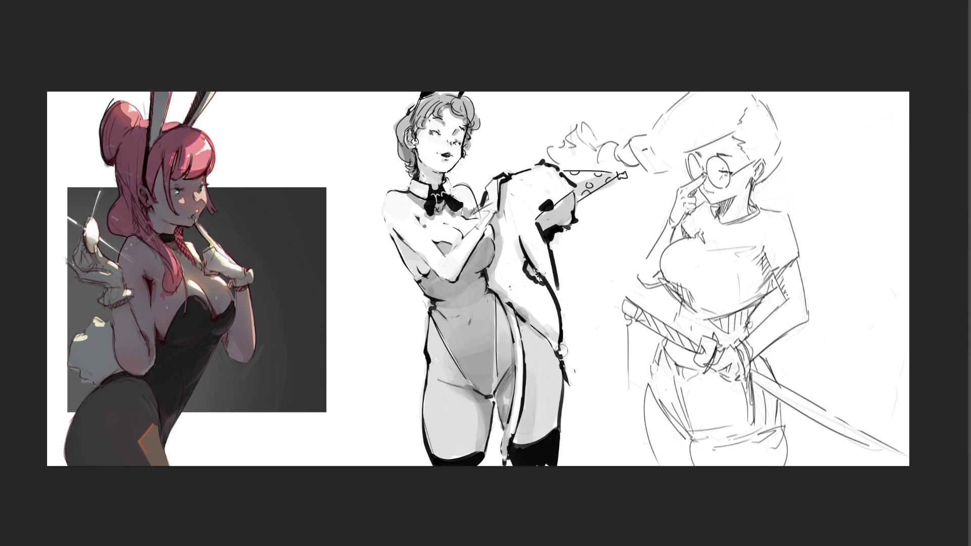
{"action": "left_click_drag", "start_coordinate": [514, 376], "coordinate": [510, 434]}
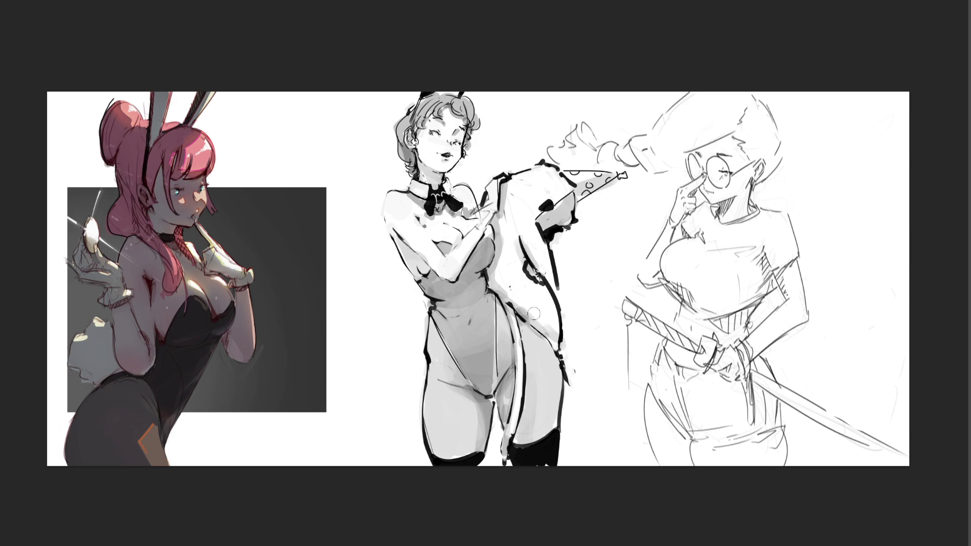
{"action": "left_click_drag", "start_coordinate": [548, 271], "coordinate": [561, 292]}
{"action": "key", "text": "ctrl+plus"}
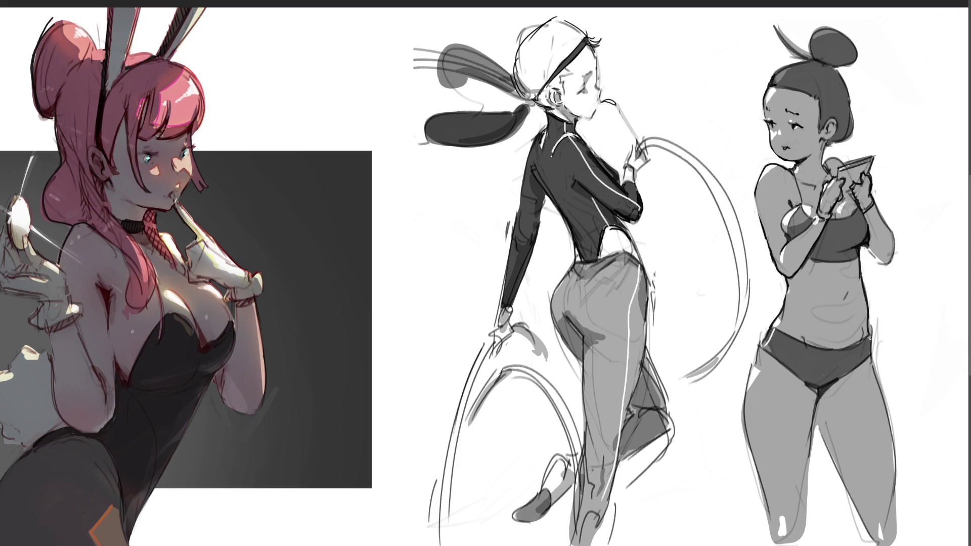
Ink a darker line down the phone-holding figure's right hip and redraw her belly shading lines
{"action": "left_click_drag", "start_coordinate": [870, 335], "coordinate": [871, 354]}
{"action": "left_click_drag", "start_coordinate": [872, 365], "coordinate": [880, 390]}
{"action": "left_click_drag", "start_coordinate": [814, 318], "coordinate": [834, 321]}
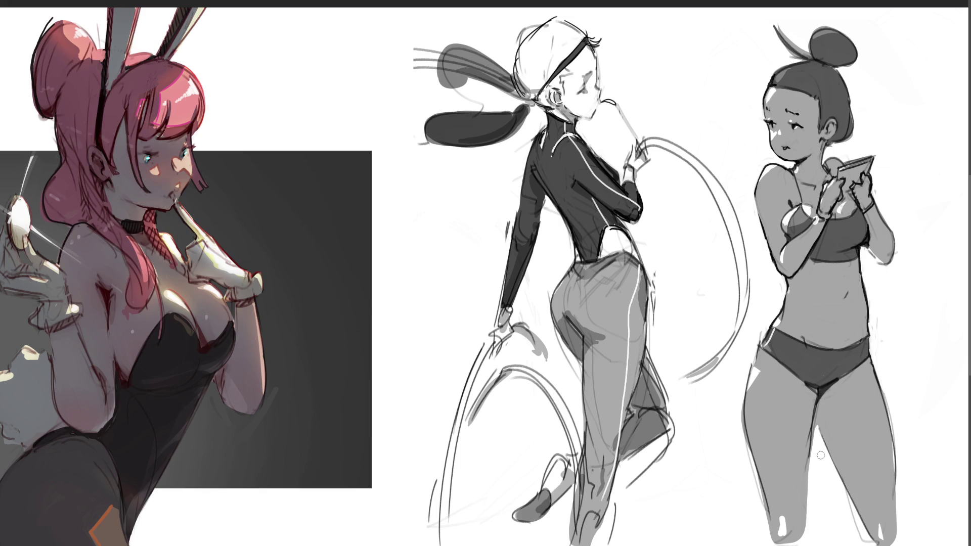
Trace the running figure's left jacket-back contour and redraw her headband strap as a thick dark band
{"action": "left_click_drag", "start_coordinate": [543, 121], "coordinate": [508, 247]}
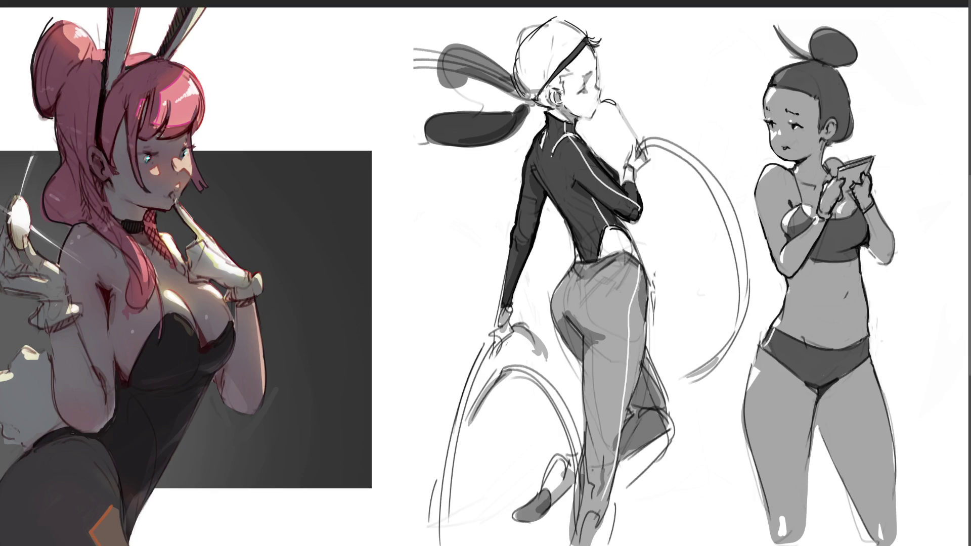
{"action": "left_click_drag", "start_coordinate": [530, 101], "coordinate": [591, 42]}
{"action": "left_click_drag", "start_coordinate": [586, 40], "coordinate": [561, 69]}
{"action": "key", "text": "ctrl+z"}
{"action": "mouse_move", "coordinate": [587, 38]}
{"action": "left_mouse_down"}
{"action": "mouse_move", "coordinate": [532, 99]}
{"action": "mouse_move", "coordinate": [581, 47]}
{"action": "mouse_move", "coordinate": [541, 82]}
{"action": "left_mouse_up"}
{"action": "key", "text": "ctrl+z"}
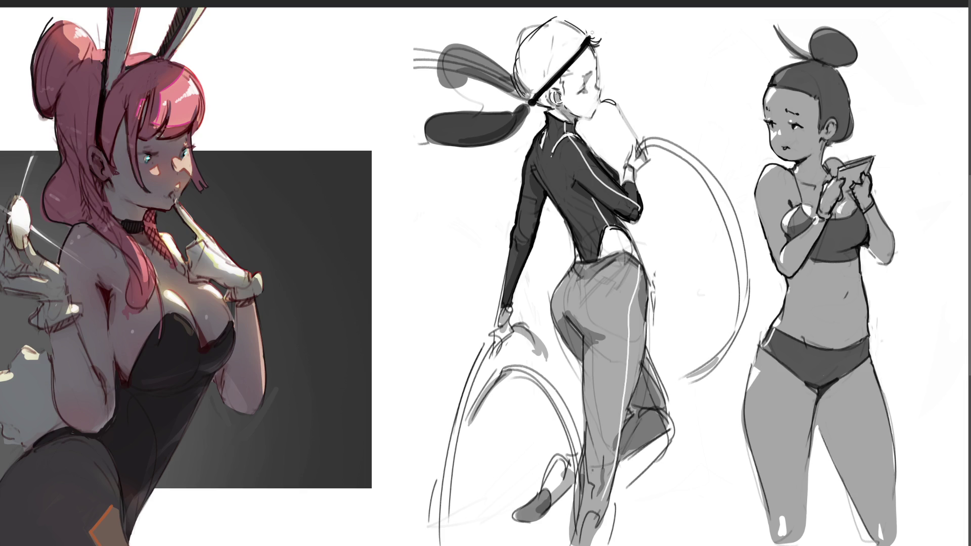
{"action": "left_click_drag", "start_coordinate": [588, 45], "coordinate": [590, 37]}
Darken the upper ponytail and erase the speed lines beside it, undoing trial head-top strokes
{"action": "mouse_move", "coordinate": [469, 85]}
{"action": "left_mouse_down"}
{"action": "mouse_move", "coordinate": [475, 65]}
{"action": "mouse_move", "coordinate": [462, 96]}
{"action": "mouse_move", "coordinate": [470, 81]}
{"action": "mouse_move", "coordinate": [435, 65]}
{"action": "mouse_move", "coordinate": [466, 44]}
{"action": "mouse_move", "coordinate": [507, 76]}
{"action": "left_mouse_up"}
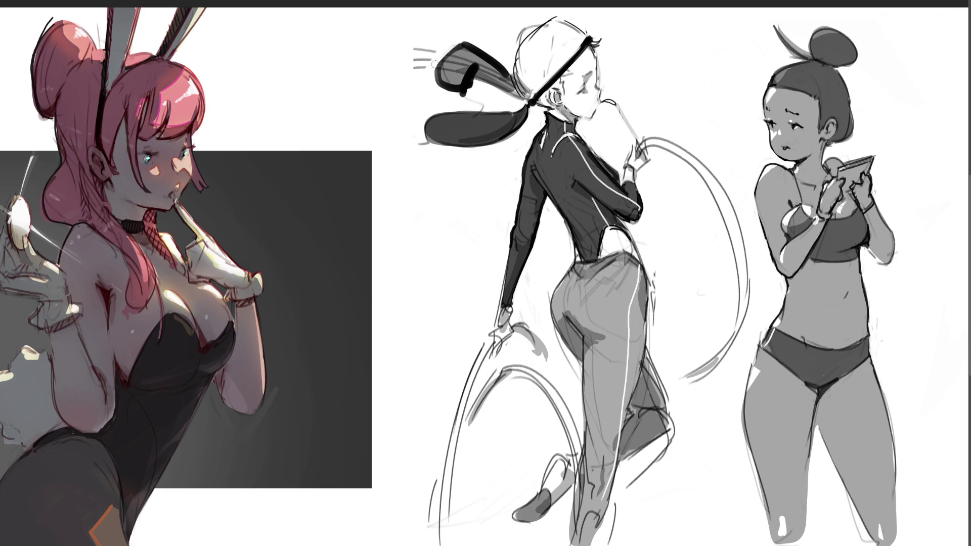
{"action": "mouse_move", "coordinate": [441, 44]}
{"action": "left_mouse_down"}
{"action": "mouse_move", "coordinate": [419, 47]}
{"action": "mouse_move", "coordinate": [414, 79]}
{"action": "left_mouse_up"}
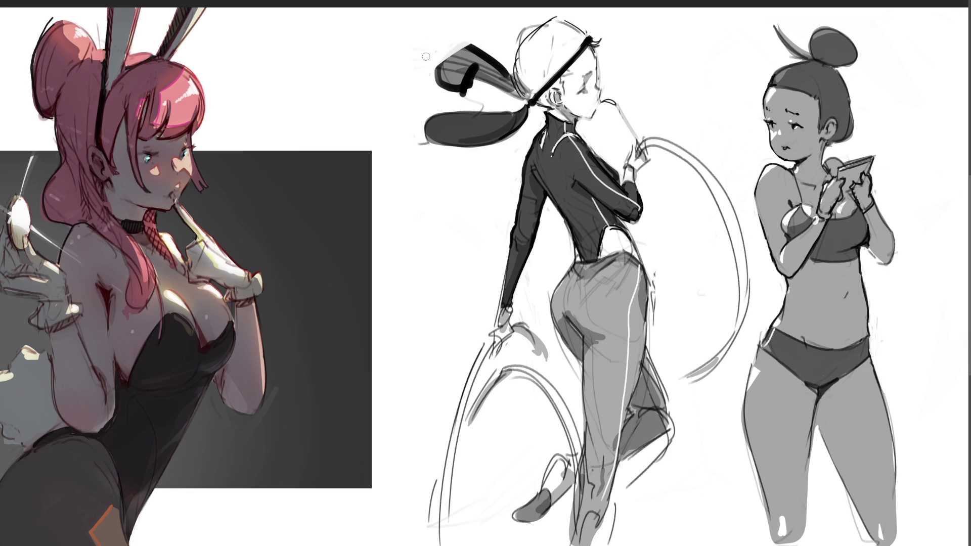
{"action": "mouse_move", "coordinate": [470, 95]}
{"action": "left_mouse_down"}
{"action": "mouse_move", "coordinate": [483, 86]}
{"action": "mouse_move", "coordinate": [470, 39]}
{"action": "left_mouse_up"}
{"action": "key", "text": "ctrl+z"}
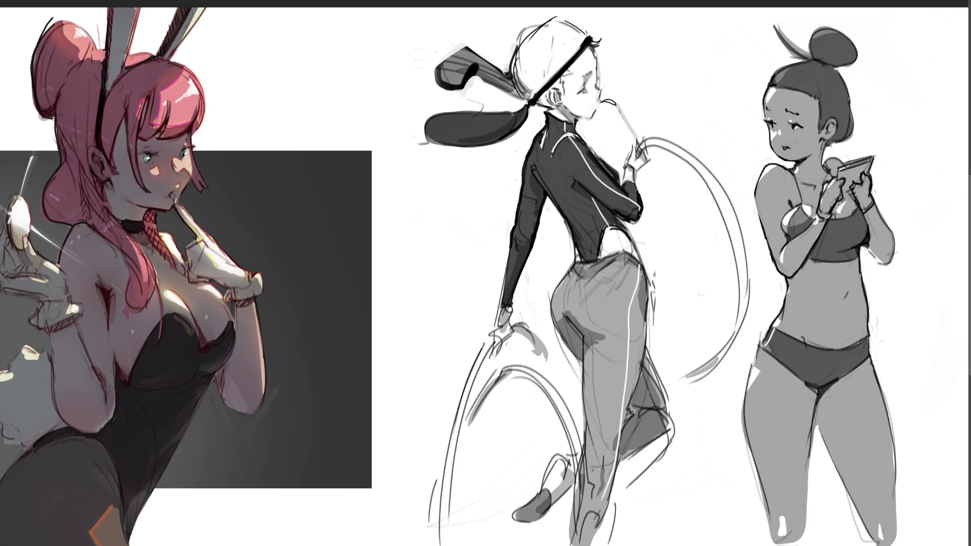
{"action": "left_click_drag", "start_coordinate": [514, 44], "coordinate": [531, 28]}
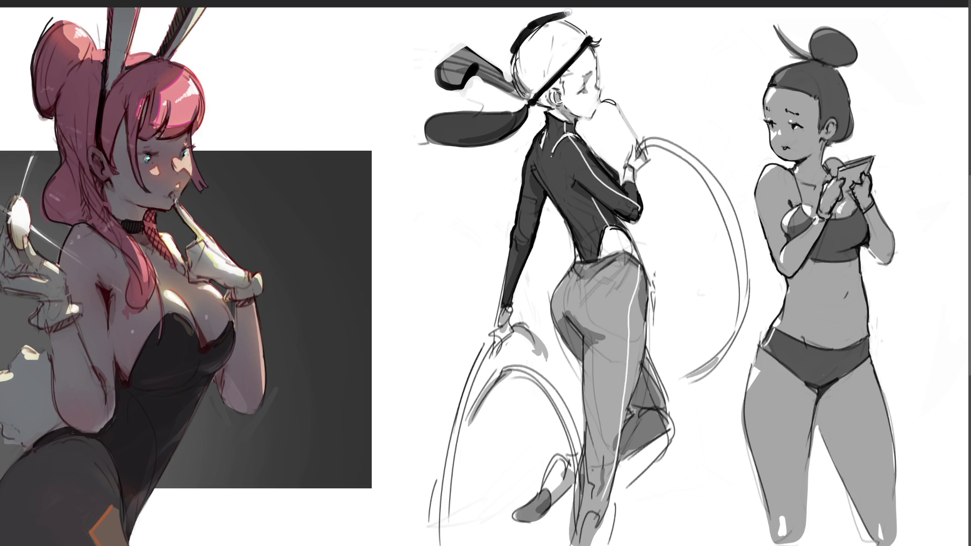
{"action": "key", "text": "ctrl+z"}
{"action": "key", "text": "ctrl+z"}
{"action": "key", "text": "ctrl+z"}
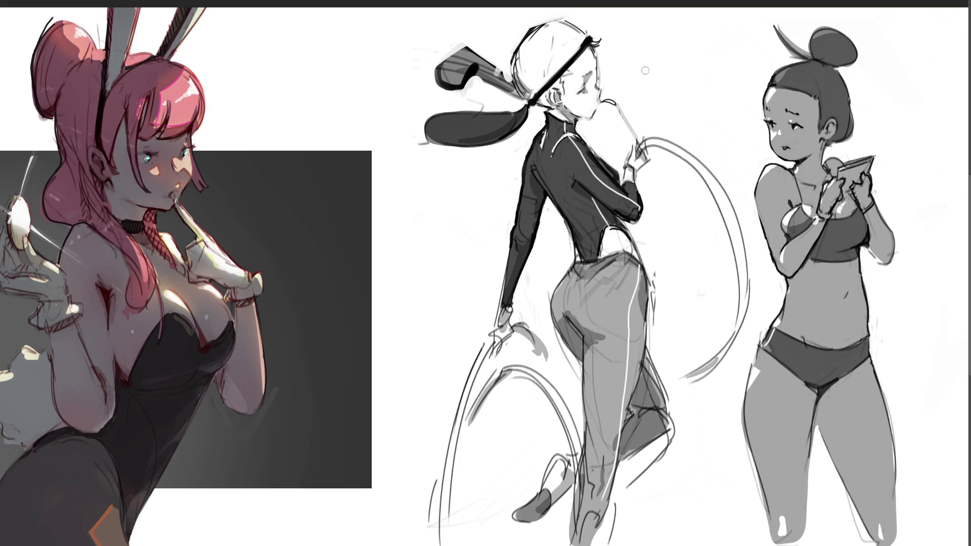
{"action": "left_click_drag", "start_coordinate": [548, 20], "coordinate": [581, 21]}
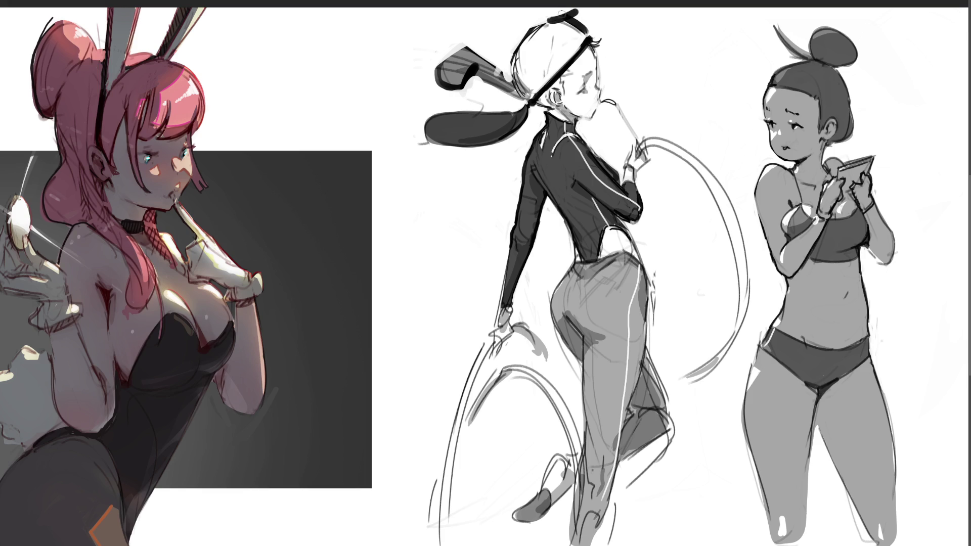
{"action": "key", "text": "ctrl+z"}
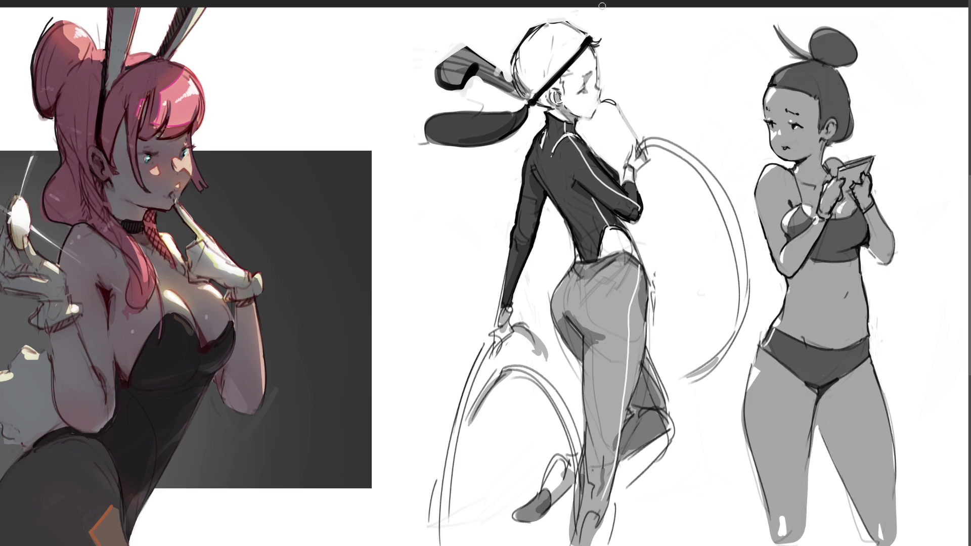
Add a wavy squiggle running leftward from the ponytail tie
{"action": "mouse_move", "coordinate": [533, 106]}
{"action": "left_mouse_down"}
{"action": "mouse_move", "coordinate": [542, 112]}
{"action": "mouse_move", "coordinate": [519, 105]}
{"action": "mouse_move", "coordinate": [391, 115]}
{"action": "left_mouse_up"}
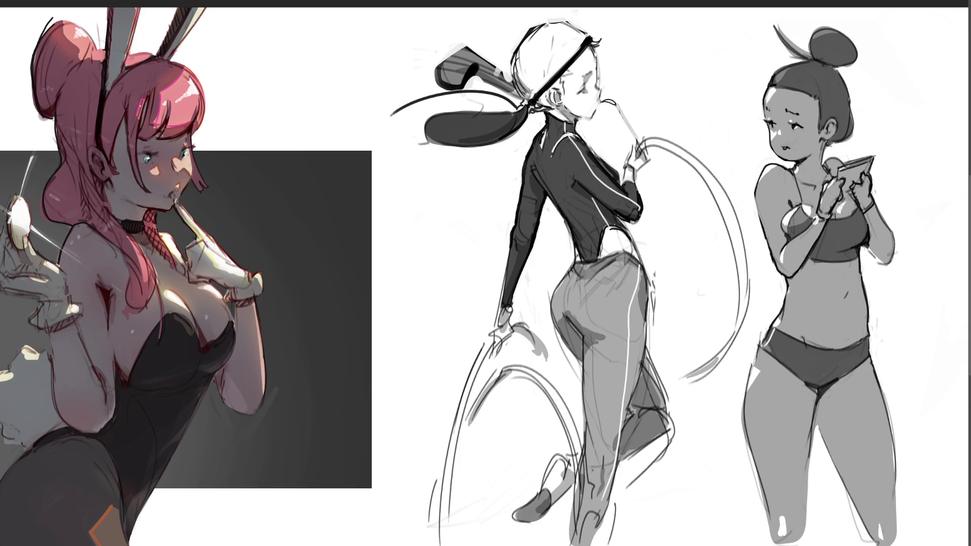
{"action": "key", "text": "ctrl+z"}
{"action": "left_click_drag", "start_coordinate": [520, 105], "coordinate": [423, 86]}
{"action": "mouse_move", "coordinate": [430, 69]}
{"action": "left_mouse_down"}
{"action": "mouse_move", "coordinate": [406, 59]}
{"action": "mouse_move", "coordinate": [397, 77]}
{"action": "left_mouse_up"}
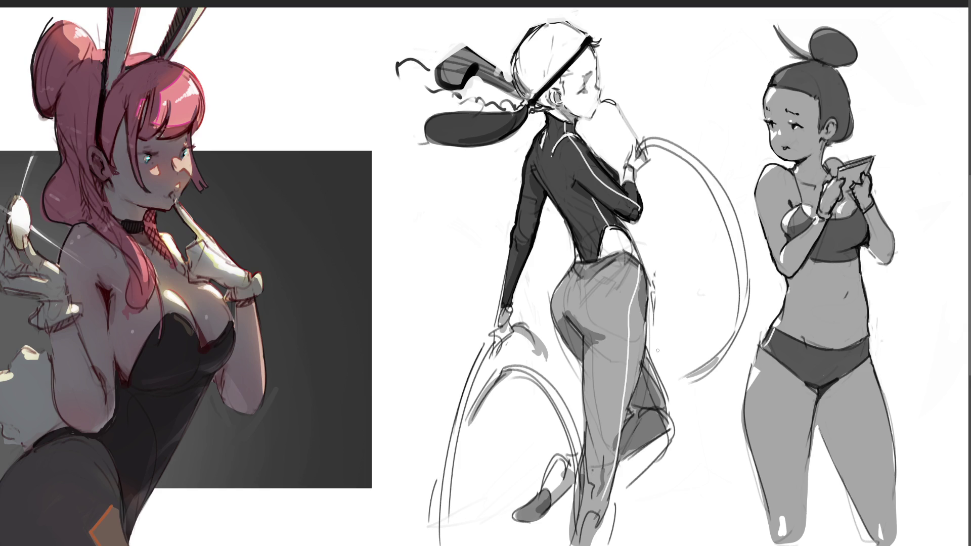
{"action": "key", "text": "ctrl+z"}
{"action": "key", "text": "ctrl+z"}
Darken the eye, touch up the nose, and draw a thin line up-right from the mouth
{"action": "mouse_move", "coordinate": [581, 85]}
{"action": "left_mouse_down"}
{"action": "mouse_move", "coordinate": [591, 91]}
{"action": "mouse_move", "coordinate": [590, 72]}
{"action": "left_mouse_up"}
{"action": "left_click_drag", "start_coordinate": [598, 80], "coordinate": [598, 88]}
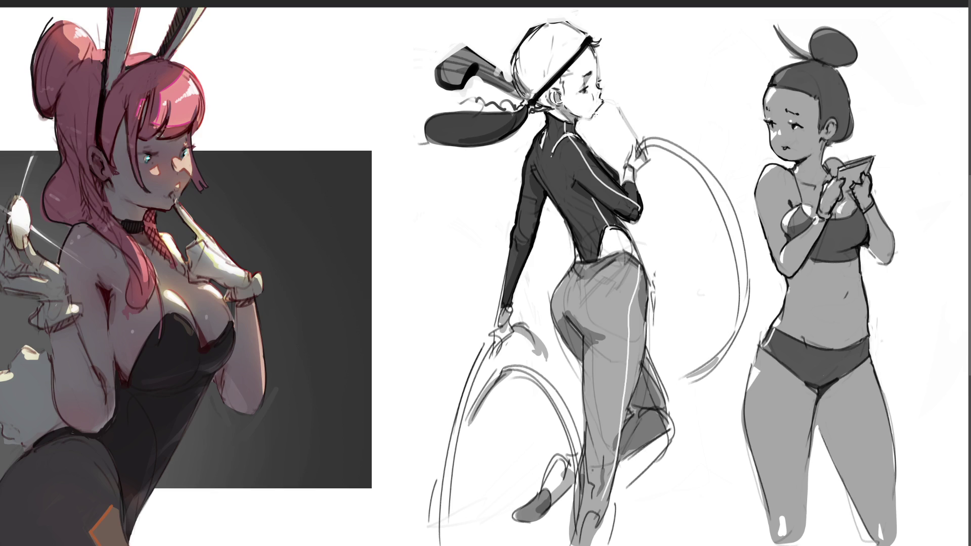
{"action": "left_click_drag", "start_coordinate": [604, 101], "coordinate": [665, 73]}
Ink a neck collar stroke, hair behind the ear, curls on top of the head, and chest strokes
{"action": "left_click_drag", "start_coordinate": [570, 123], "coordinate": [574, 132]}
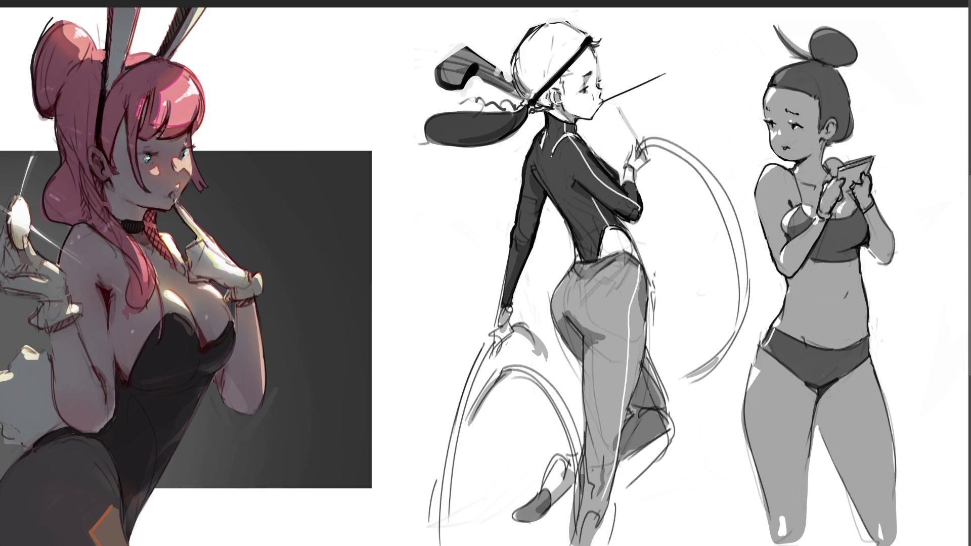
{"action": "mouse_move", "coordinate": [550, 92]}
{"action": "left_mouse_down"}
{"action": "mouse_move", "coordinate": [556, 108]}
{"action": "mouse_move", "coordinate": [561, 79]}
{"action": "left_mouse_up"}
{"action": "left_click_drag", "start_coordinate": [589, 49], "coordinate": [603, 39]}
{"action": "mouse_move", "coordinate": [599, 47]}
{"action": "left_mouse_down"}
{"action": "mouse_move", "coordinate": [604, 34]}
{"action": "mouse_move", "coordinate": [590, 29]}
{"action": "left_mouse_up"}
{"action": "left_click_drag", "start_coordinate": [601, 159], "coordinate": [619, 178]}
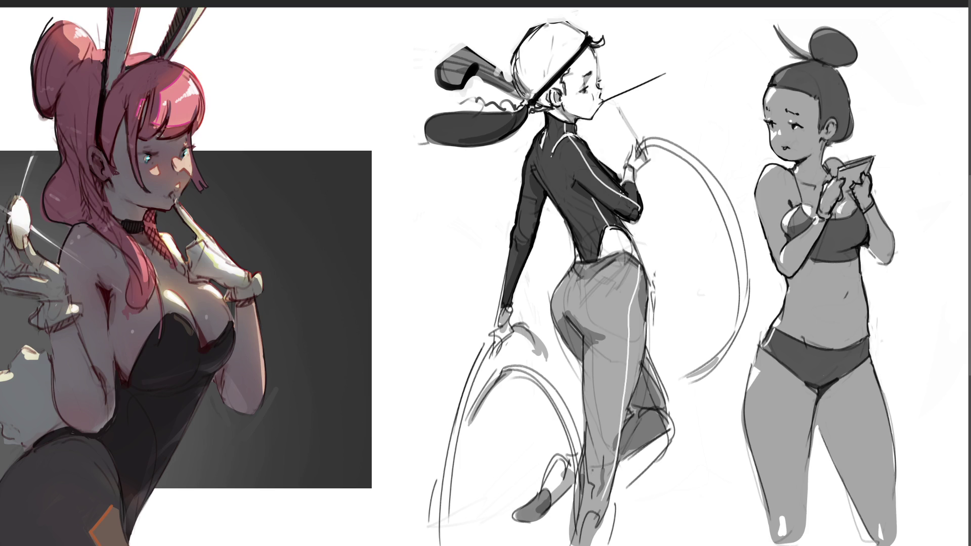
Darken the waist-to-hip outline down the right hip and thin its outer strokes
{"action": "left_click_drag", "start_coordinate": [628, 233], "coordinate": [641, 259]}
{"action": "left_click_drag", "start_coordinate": [642, 262], "coordinate": [644, 342]}
{"action": "left_click_drag", "start_coordinate": [645, 302], "coordinate": [638, 372]}
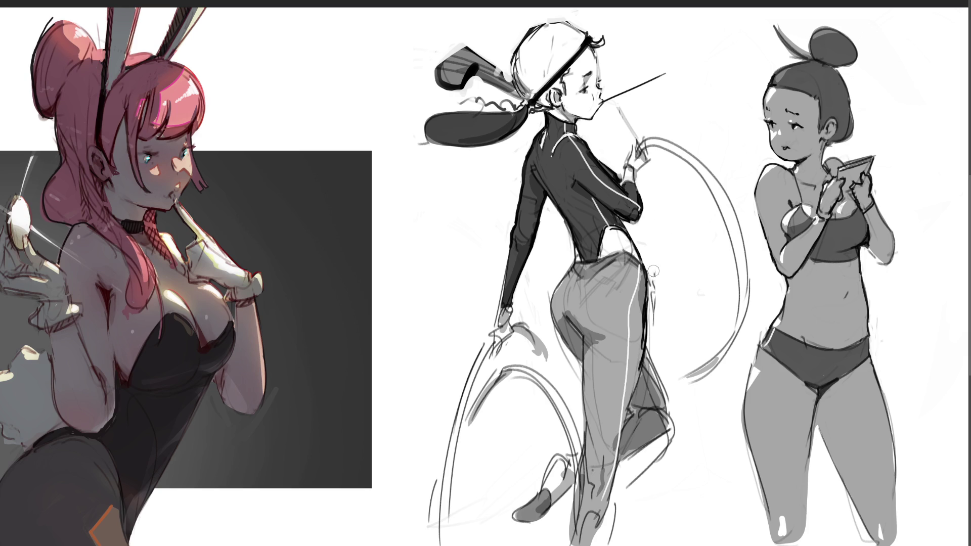
{"action": "left_click_drag", "start_coordinate": [652, 289], "coordinate": [651, 354]}
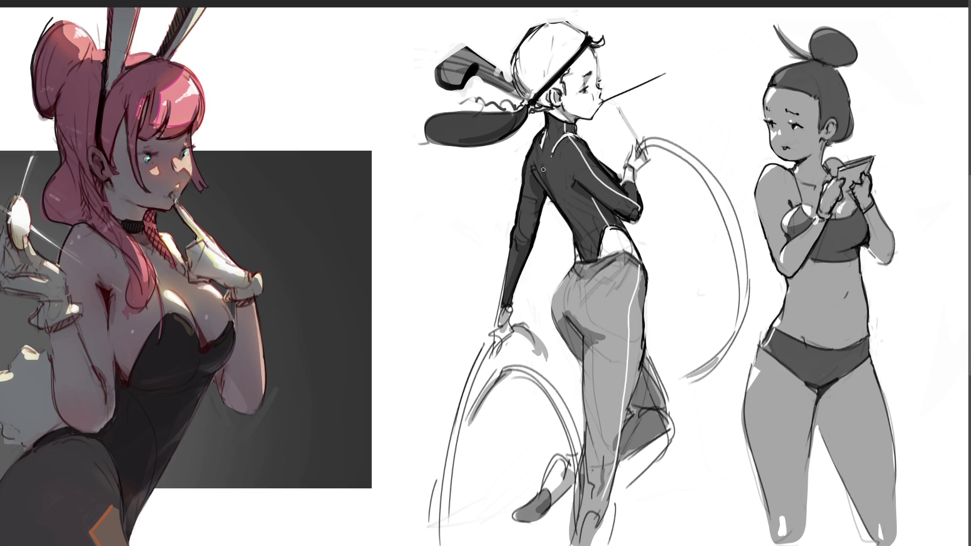
Add short dark strokes on the jacket back, beside the zipper, below the collar and on the collar
{"action": "mouse_move", "coordinate": [567, 216]}
{"action": "left_mouse_down"}
{"action": "mouse_move", "coordinate": [581, 233]}
{"action": "mouse_move", "coordinate": [570, 216]}
{"action": "left_mouse_up"}
{"action": "left_click_drag", "start_coordinate": [550, 177], "coordinate": [552, 191]}
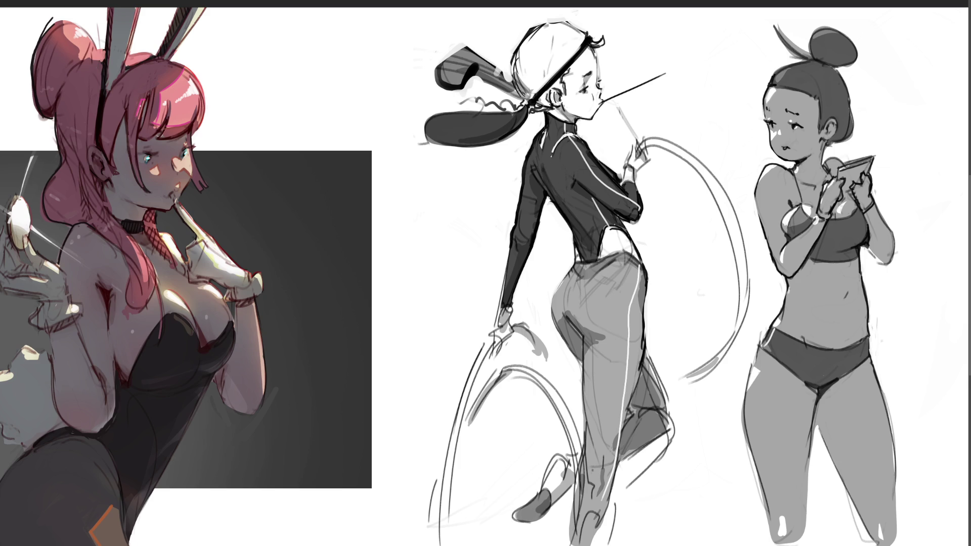
{"action": "left_click_drag", "start_coordinate": [543, 151], "coordinate": [540, 171]}
{"action": "left_click_drag", "start_coordinate": [546, 132], "coordinate": [556, 192]}
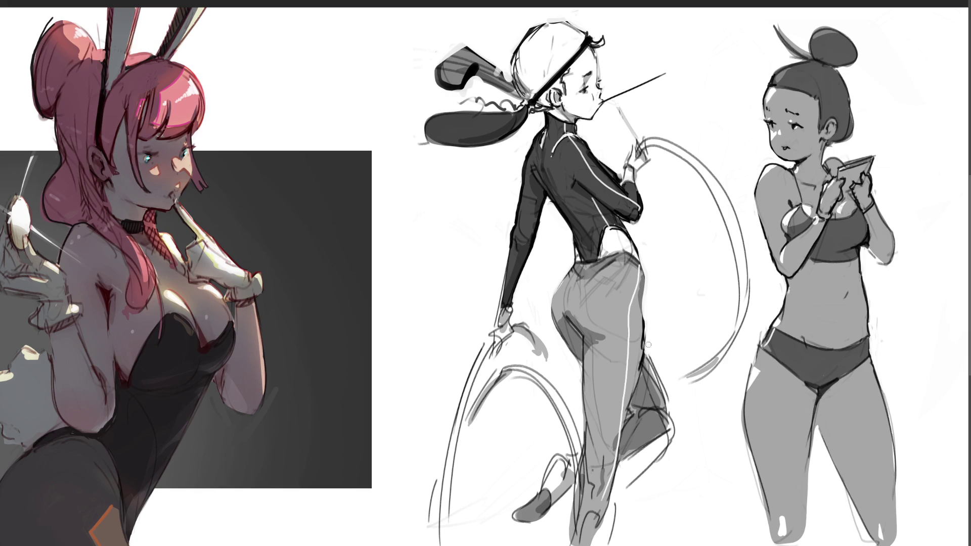
Ink the back of the middle figure's thigh and leg, then sketch a curved line along her hip
{"action": "mouse_move", "coordinate": [647, 356]}
{"action": "left_mouse_down"}
{"action": "mouse_move", "coordinate": [675, 434]}
{"action": "mouse_move", "coordinate": [630, 461]}
{"action": "left_mouse_up"}
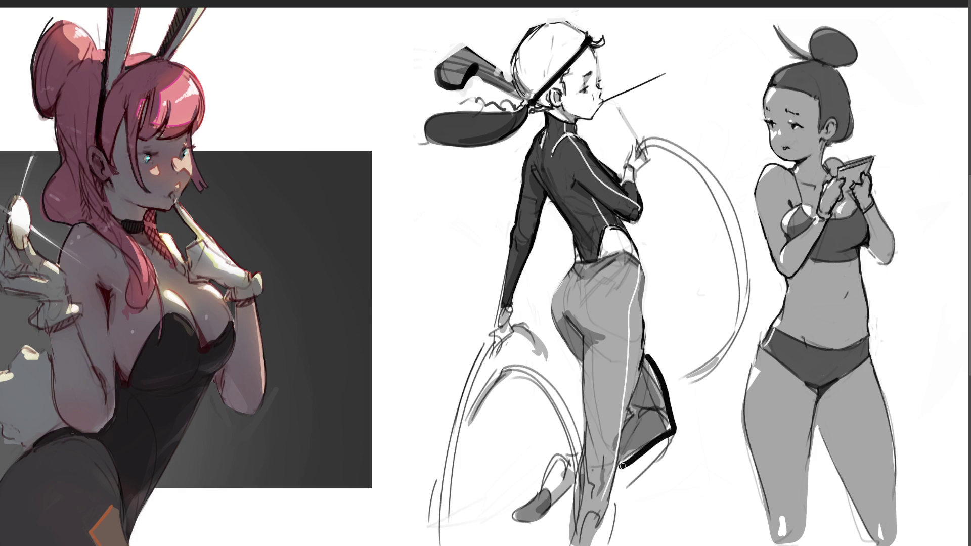
{"action": "key", "text": "ctrl+z"}
{"action": "key", "text": "ctrl+z"}
{"action": "key", "text": "ctrl+z"}
{"action": "key", "text": "ctrl+z"}
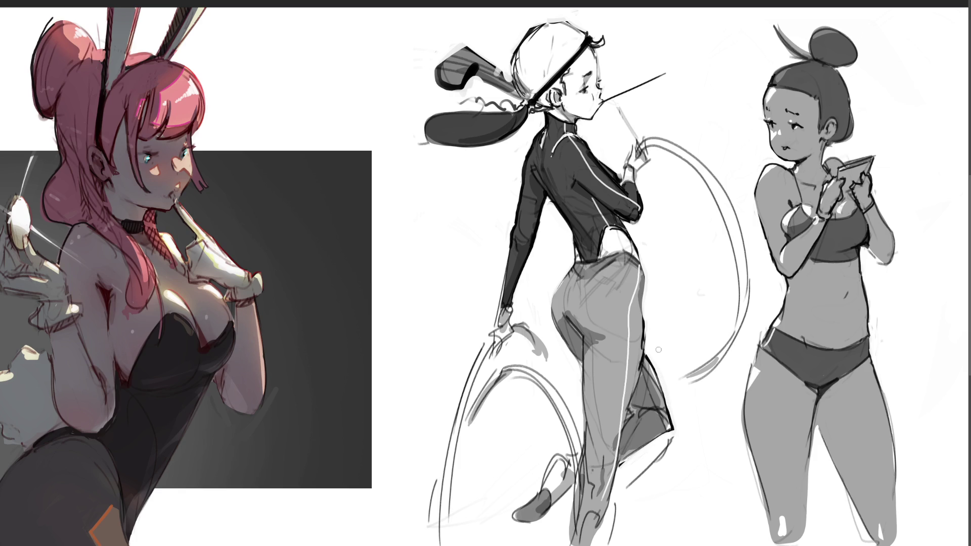
{"action": "left_click_drag", "start_coordinate": [647, 349], "coordinate": [647, 348]}
{"action": "left_click_drag", "start_coordinate": [632, 407], "coordinate": [662, 409]}
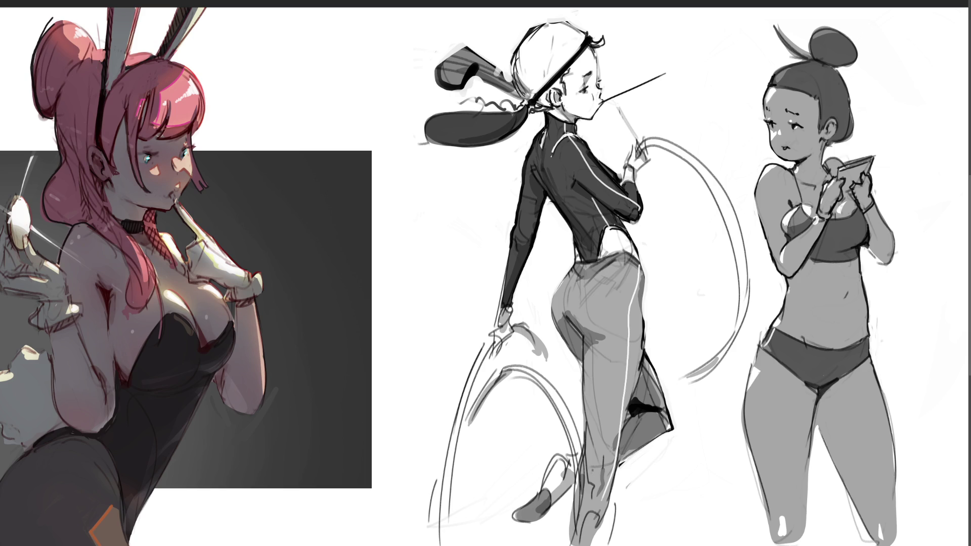
{"action": "mouse_move", "coordinate": [676, 309]}
{"action": "left_mouse_down"}
{"action": "mouse_move", "coordinate": [633, 253]}
{"action": "mouse_move", "coordinate": [537, 266]}
{"action": "mouse_move", "coordinate": [547, 349]}
{"action": "mouse_move", "coordinate": [582, 435]}
{"action": "mouse_move", "coordinate": [582, 468]}
{"action": "mouse_move", "coordinate": [508, 470]}
{"action": "mouse_move", "coordinate": [503, 543]}
{"action": "mouse_move", "coordinate": [687, 439]}
{"action": "mouse_move", "coordinate": [673, 330]}
{"action": "left_mouse_up"}
Rotate the hips and legs slightly, shift them a little right, then blend the waist join
{"action": "key", "text": "ctrl+t"}
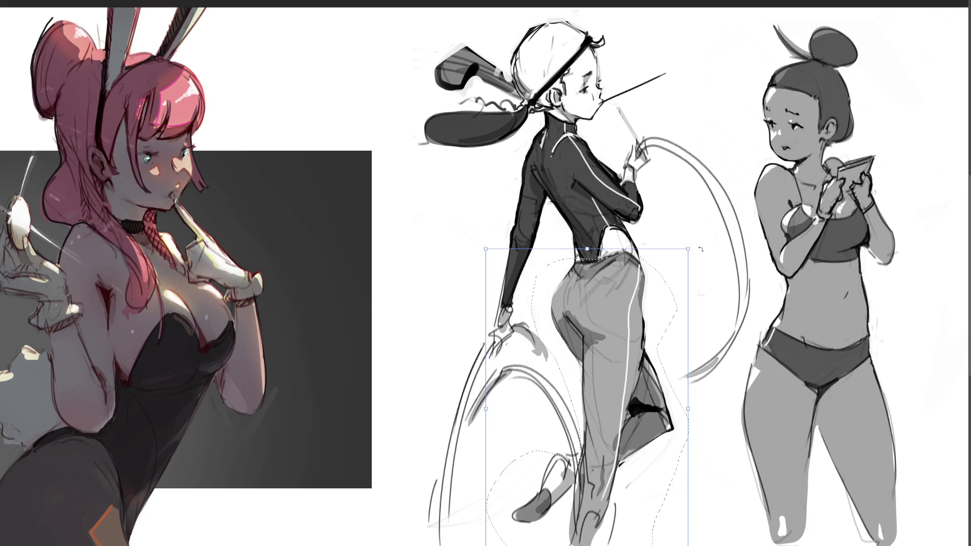
{"action": "left_click_drag", "start_coordinate": [701, 228], "coordinate": [687, 254]}
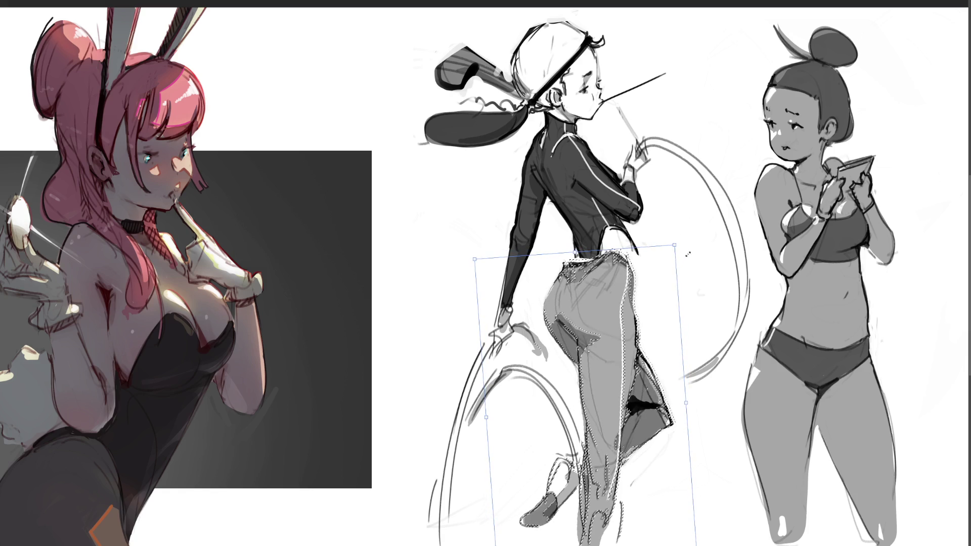
{"action": "left_click_drag", "start_coordinate": [627, 289], "coordinate": [636, 290]}
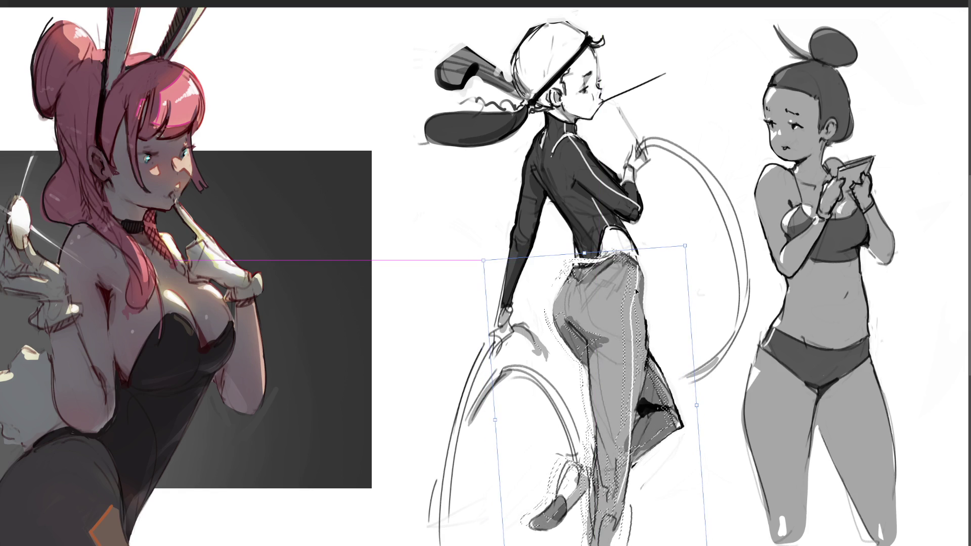
{"action": "left_click_drag", "start_coordinate": [636, 290], "coordinate": [636, 291]}
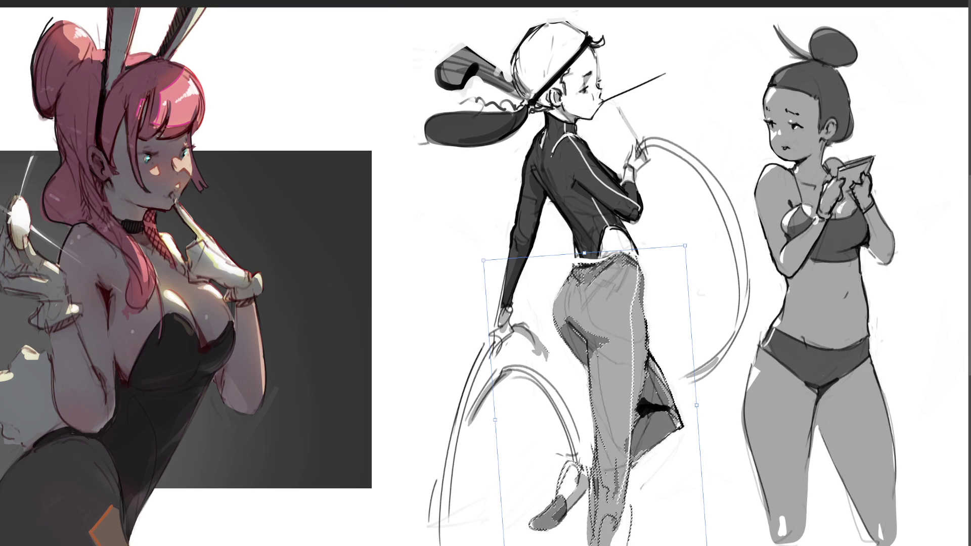
{"action": "key", "text": "Return"}
{"action": "key", "text": "b"}
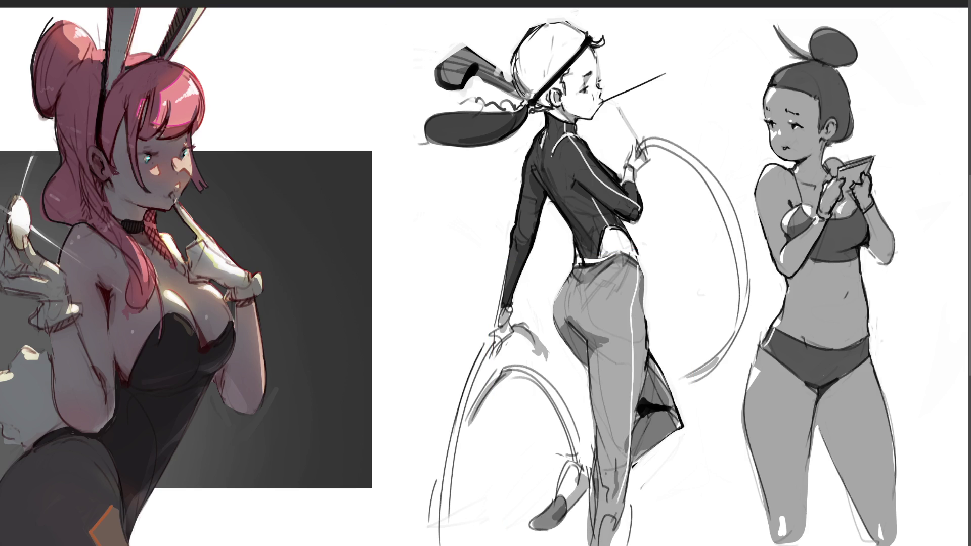
{"action": "mouse_move", "coordinate": [586, 255]}
{"action": "left_mouse_down"}
{"action": "mouse_move", "coordinate": [582, 266]}
{"action": "mouse_move", "coordinate": [598, 263]}
{"action": "left_mouse_up"}
Add a tiny mark at the waist and zoom out to show the whole sheet
{"action": "left_click_drag", "start_coordinate": [585, 261], "coordinate": [603, 260]}
{"action": "scroll", "coordinate": [363, 264], "scroll_direction": "down", "scroll_amount": 5}
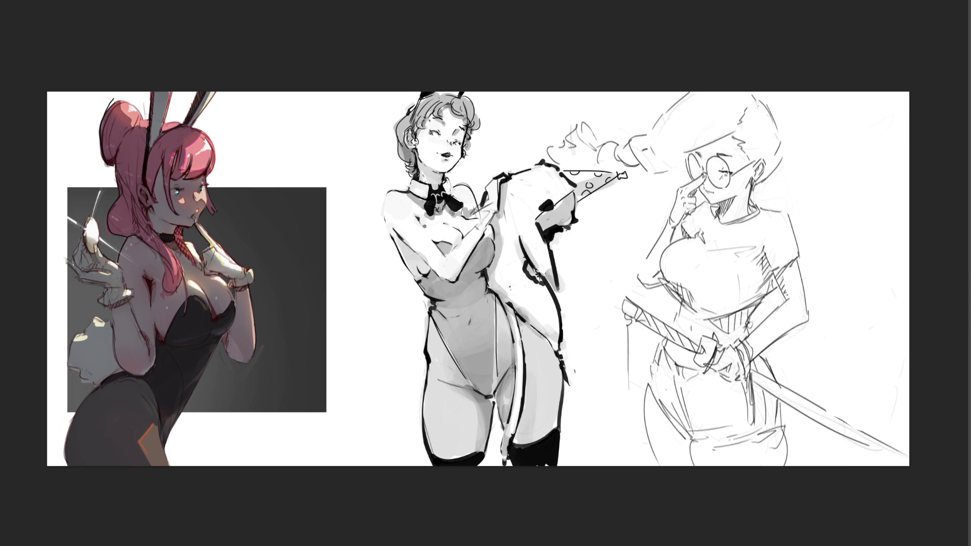
Hand-letter a large B, an R and a second B stacked vertically beside the bunny-suit figure
{"action": "mouse_move", "coordinate": [601, 215]}
{"action": "left_mouse_down"}
{"action": "mouse_move", "coordinate": [601, 238]}
{"action": "mouse_move", "coordinate": [620, 232]}
{"action": "mouse_move", "coordinate": [582, 242]}
{"action": "left_mouse_up"}
{"action": "left_click_drag", "start_coordinate": [599, 208], "coordinate": [585, 303]}
{"action": "mouse_move", "coordinate": [581, 256]}
{"action": "left_mouse_down"}
{"action": "mouse_move", "coordinate": [604, 304]}
{"action": "mouse_move", "coordinate": [597, 372]}
{"action": "left_mouse_up"}
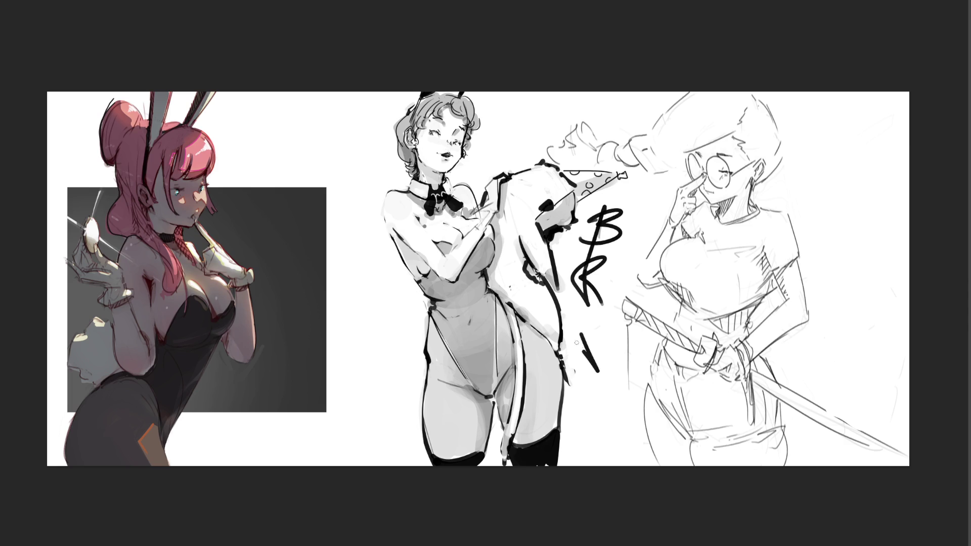
{"action": "left_click_drag", "start_coordinate": [577, 324], "coordinate": [597, 373]}
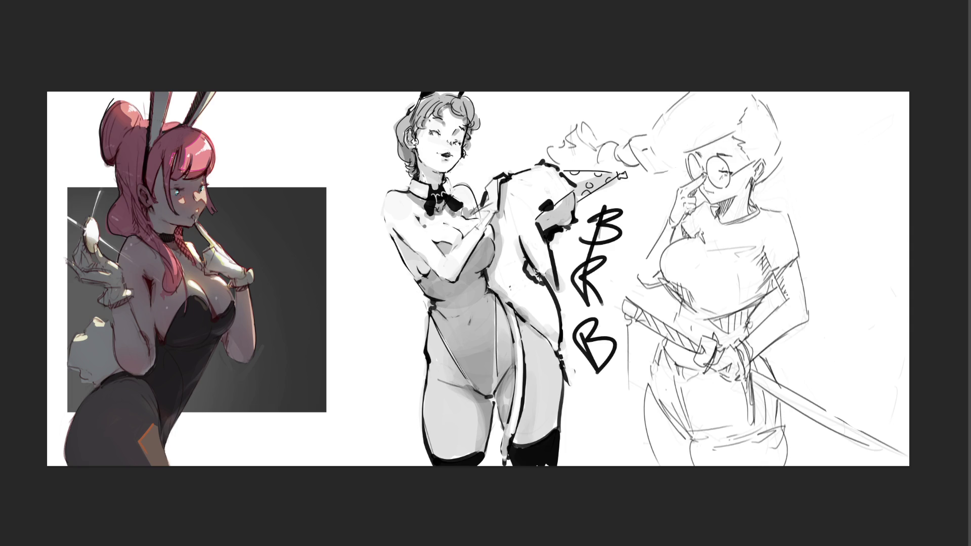
Undo the zigzag scribble and the BRB lettering strokes on the canvas
{"action": "left_click_drag", "start_coordinate": [564, 100], "coordinate": [680, 403]}
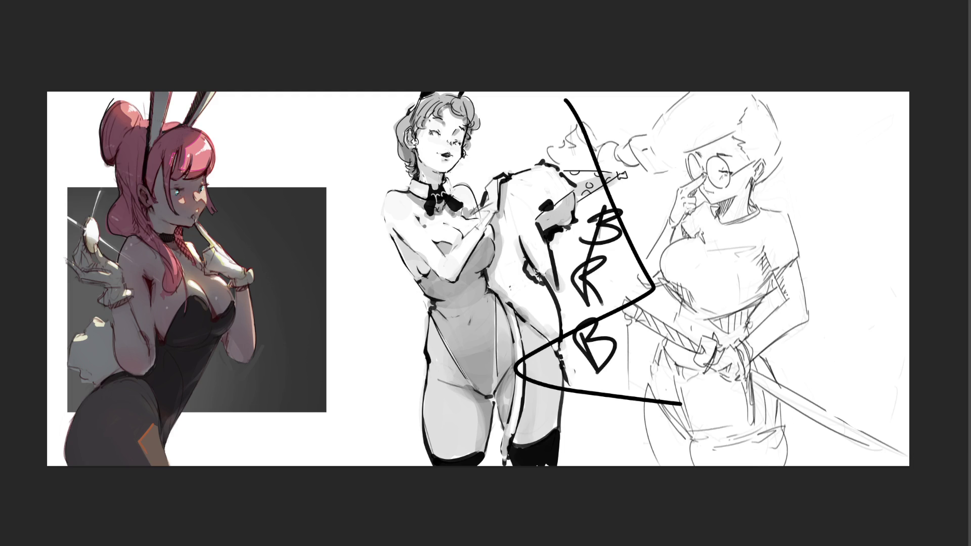
{"action": "key", "text": "ctrl+z"}
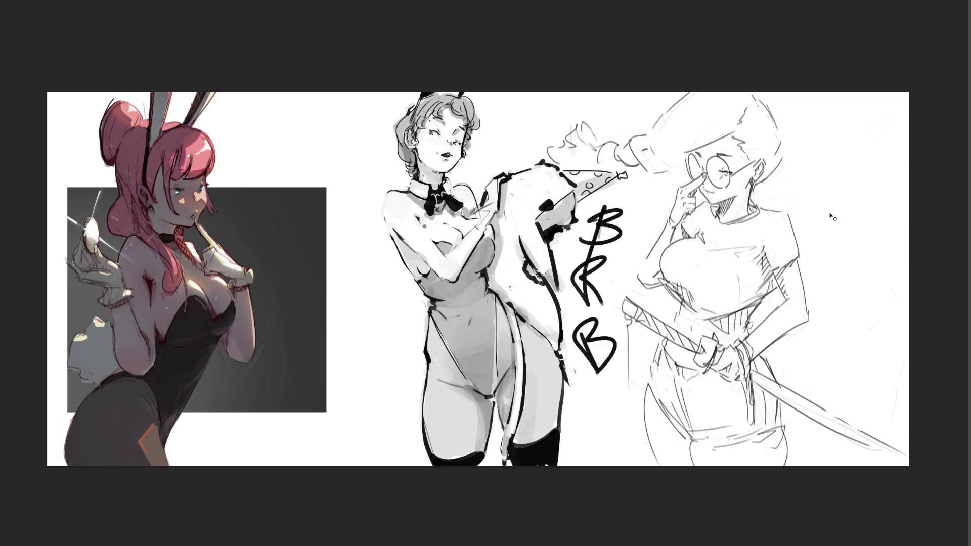
{"action": "key", "text": "ctrl+z"}
{"action": "key", "text": "ctrl+z"}
{"action": "key", "text": "ctrl+z"}
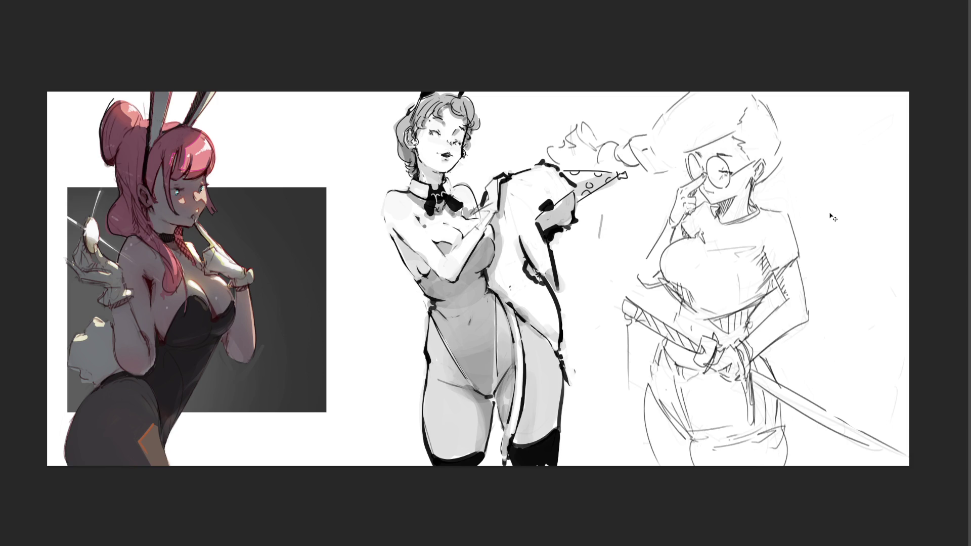
Undo the stray stroke, zoom in, and delete the middle figure to empty the canvas centre
{"action": "key", "text": "ctrl+z"}
{"action": "scroll", "coordinate": [477, 286], "scroll_direction": "up", "scroll_amount": 2}
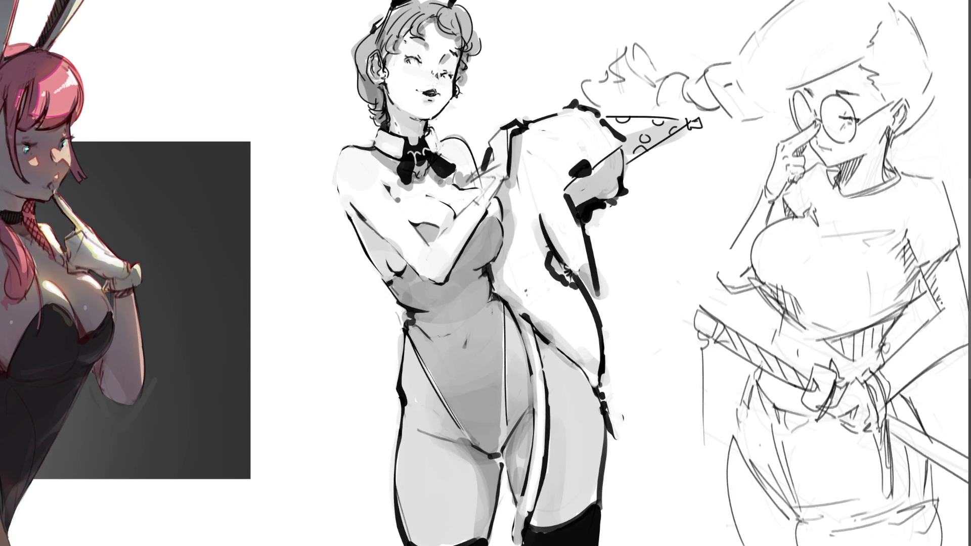
{"action": "key", "text": "Delete"}
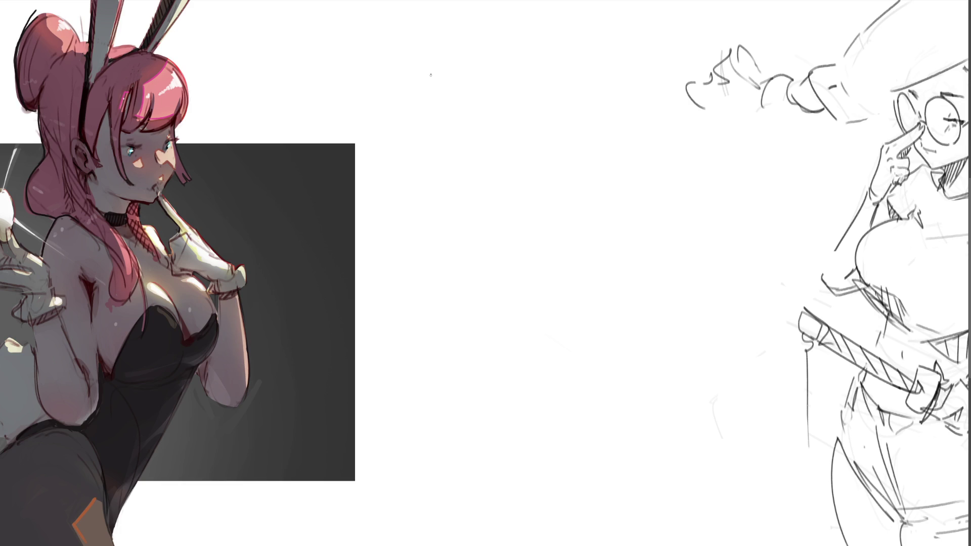
Sketch the shoulder contours and the upper arm hanging down
{"action": "mouse_move", "coordinate": [451, 51]}
{"action": "left_mouse_down"}
{"action": "mouse_move", "coordinate": [431, 98]}
{"action": "mouse_move", "coordinate": [472, 41]}
{"action": "mouse_move", "coordinate": [514, 60]}
{"action": "left_mouse_up"}
{"action": "mouse_move", "coordinate": [505, 25]}
{"action": "left_mouse_down"}
{"action": "mouse_move", "coordinate": [537, 36]}
{"action": "mouse_move", "coordinate": [533, 67]}
{"action": "mouse_move", "coordinate": [567, 80]}
{"action": "left_mouse_up"}
{"action": "mouse_move", "coordinate": [626, 43]}
{"action": "left_mouse_down"}
{"action": "mouse_move", "coordinate": [599, 77]}
{"action": "mouse_move", "coordinate": [642, 44]}
{"action": "left_mouse_up"}
{"action": "left_click_drag", "start_coordinate": [555, 2], "coordinate": [565, 51]}
{"action": "left_click_drag", "start_coordinate": [605, 15], "coordinate": [599, 42]}
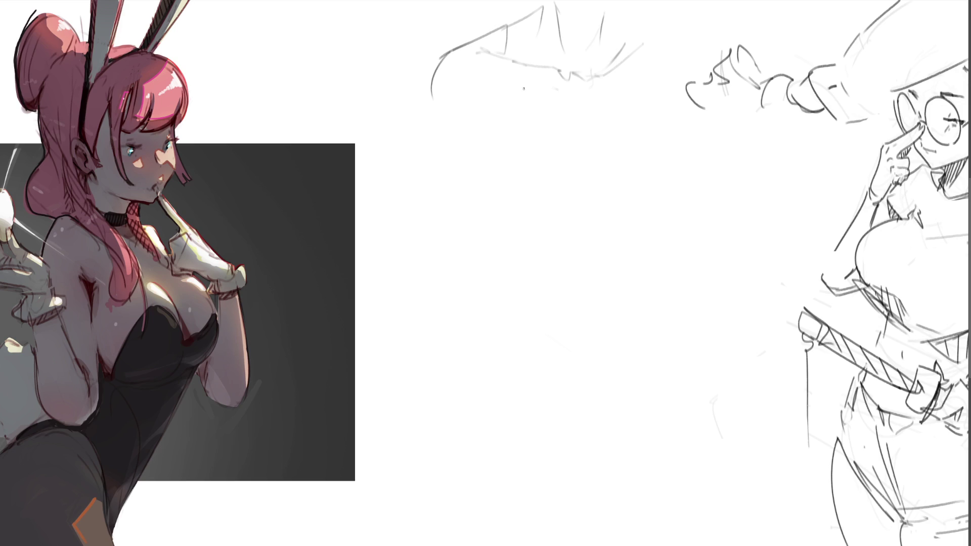
{"action": "mouse_move", "coordinate": [469, 73]}
{"action": "left_mouse_down"}
{"action": "mouse_move", "coordinate": [492, 92]}
{"action": "mouse_move", "coordinate": [485, 128]}
{"action": "left_mouse_up"}
{"action": "mouse_move", "coordinate": [433, 106]}
{"action": "left_mouse_down"}
{"action": "mouse_move", "coordinate": [487, 131]}
{"action": "mouse_move", "coordinate": [512, 115]}
{"action": "mouse_move", "coordinate": [503, 143]}
{"action": "left_mouse_up"}
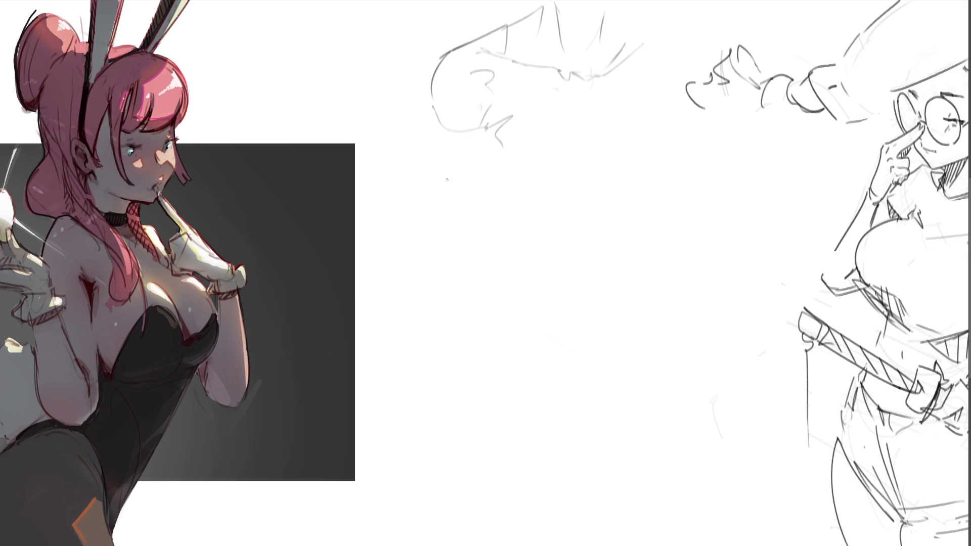
{"action": "left_click_drag", "start_coordinate": [433, 109], "coordinate": [460, 220]}
{"action": "left_click_drag", "start_coordinate": [494, 144], "coordinate": [471, 251]}
{"action": "left_click_drag", "start_coordinate": [444, 203], "coordinate": [449, 247]}
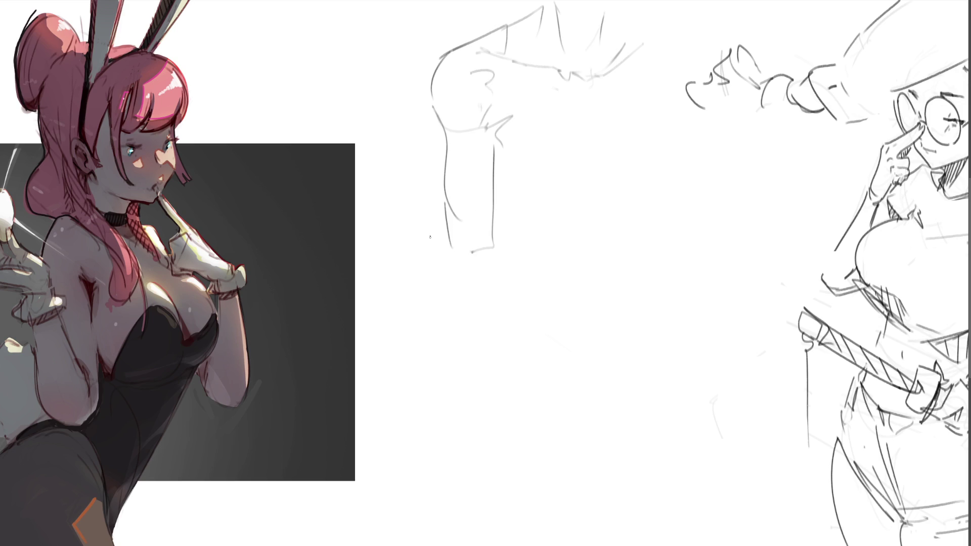
Draw the hand, wrist edge and thumb to the left of the arm
{"action": "mouse_move", "coordinate": [390, 245]}
{"action": "left_mouse_down"}
{"action": "mouse_move", "coordinate": [386, 276]}
{"action": "mouse_move", "coordinate": [382, 268]}
{"action": "mouse_move", "coordinate": [436, 265]}
{"action": "mouse_move", "coordinate": [427, 275]}
{"action": "left_mouse_up"}
{"action": "left_click_drag", "start_coordinate": [393, 278], "coordinate": [467, 286]}
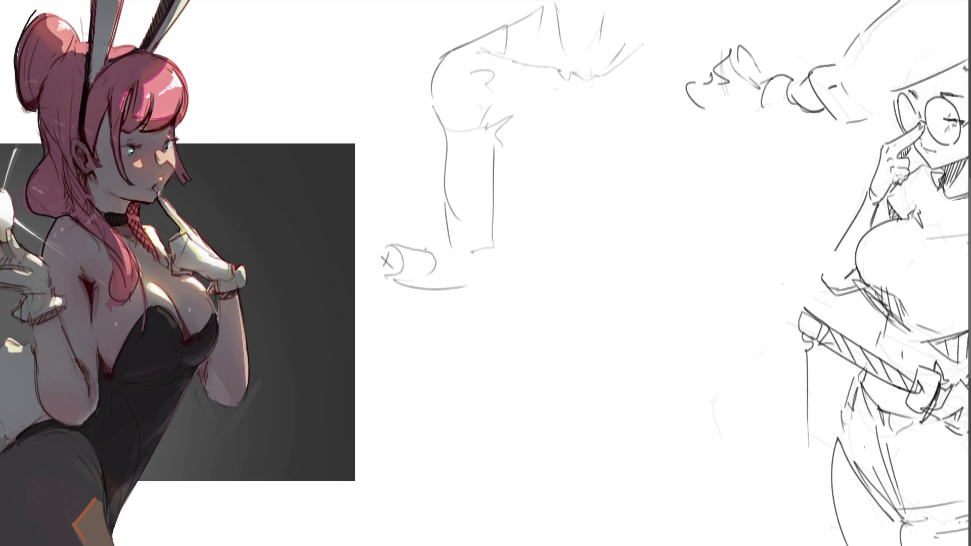
{"action": "mouse_move", "coordinate": [425, 249]}
{"action": "left_mouse_down"}
{"action": "mouse_move", "coordinate": [463, 238]}
{"action": "mouse_move", "coordinate": [454, 243]}
{"action": "left_mouse_up"}
{"action": "left_click_drag", "start_coordinate": [471, 249], "coordinate": [491, 250]}
{"action": "mouse_move", "coordinate": [493, 202]}
{"action": "left_mouse_down"}
{"action": "mouse_move", "coordinate": [499, 283]}
{"action": "mouse_move", "coordinate": [446, 292]}
{"action": "mouse_move", "coordinate": [405, 283]}
{"action": "left_mouse_up"}
{"action": "left_click_drag", "start_coordinate": [407, 269], "coordinate": [389, 283]}
{"action": "mouse_move", "coordinate": [371, 224]}
{"action": "left_mouse_down"}
{"action": "mouse_move", "coordinate": [366, 241]}
{"action": "mouse_move", "coordinate": [390, 261]}
{"action": "left_mouse_up"}
{"action": "mouse_move", "coordinate": [375, 229]}
{"action": "left_mouse_down"}
{"action": "mouse_move", "coordinate": [390, 256]}
{"action": "mouse_move", "coordinate": [364, 177]}
{"action": "left_mouse_up"}
{"action": "mouse_move", "coordinate": [364, 177]}
{"action": "left_mouse_down"}
{"action": "mouse_move", "coordinate": [392, 204]}
{"action": "mouse_move", "coordinate": [388, 254]}
{"action": "left_mouse_up"}
{"action": "left_click_drag", "start_coordinate": [382, 255], "coordinate": [396, 258]}
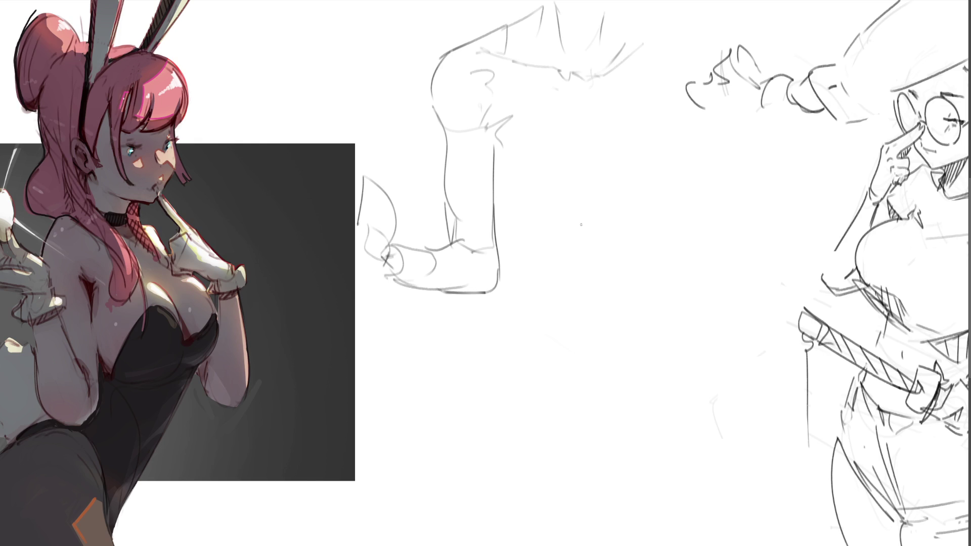
Sketch a second arm arch with cuff, forearm and elbow
{"action": "mouse_move", "coordinate": [608, 198]}
{"action": "left_mouse_down"}
{"action": "mouse_move", "coordinate": [604, 167]}
{"action": "mouse_move", "coordinate": [637, 135]}
{"action": "mouse_move", "coordinate": [668, 187]}
{"action": "mouse_move", "coordinate": [613, 209]}
{"action": "mouse_move", "coordinate": [658, 187]}
{"action": "mouse_move", "coordinate": [665, 268]}
{"action": "mouse_move", "coordinate": [611, 275]}
{"action": "mouse_move", "coordinate": [648, 290]}
{"action": "left_mouse_up"}
{"action": "mouse_move", "coordinate": [671, 215]}
{"action": "left_mouse_down"}
{"action": "mouse_move", "coordinate": [658, 297]}
{"action": "mouse_move", "coordinate": [647, 308]}
{"action": "left_mouse_up"}
{"action": "mouse_move", "coordinate": [606, 275]}
{"action": "left_mouse_down"}
{"action": "mouse_move", "coordinate": [635, 275]}
{"action": "mouse_move", "coordinate": [617, 294]}
{"action": "left_mouse_up"}
{"action": "left_click_drag", "start_coordinate": [616, 291], "coordinate": [605, 279]}
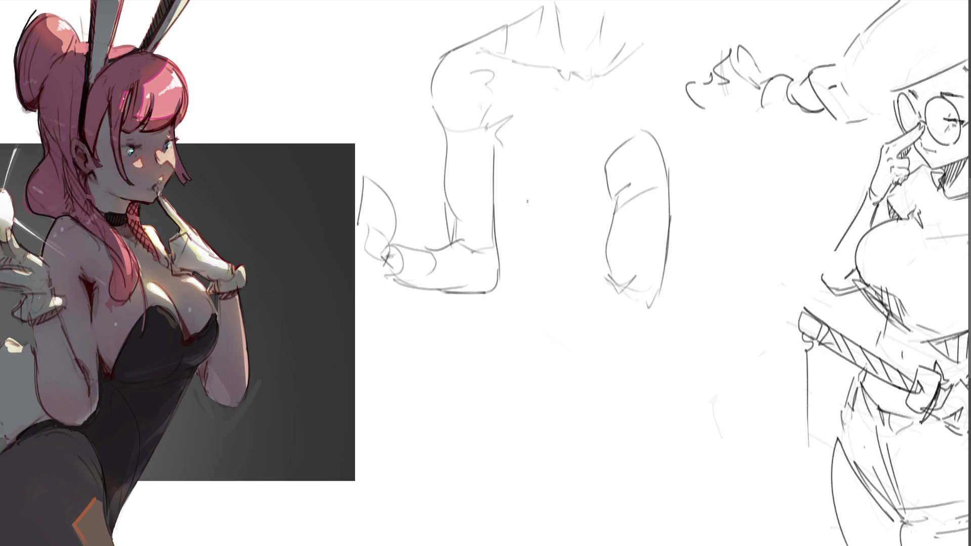
{"action": "mouse_move", "coordinate": [536, 188]}
{"action": "left_mouse_down"}
{"action": "mouse_move", "coordinate": [524, 205]}
{"action": "mouse_move", "coordinate": [548, 263]}
{"action": "mouse_move", "coordinate": [574, 302]}
{"action": "mouse_move", "coordinate": [602, 291]}
{"action": "mouse_move", "coordinate": [621, 322]}
{"action": "left_mouse_up"}
{"action": "mouse_move", "coordinate": [622, 271]}
{"action": "left_mouse_down"}
{"action": "mouse_move", "coordinate": [615, 289]}
{"action": "mouse_move", "coordinate": [638, 340]}
{"action": "left_mouse_up"}
{"action": "left_click_drag", "start_coordinate": [651, 307], "coordinate": [629, 335]}
{"action": "left_click_drag", "start_coordinate": [609, 336], "coordinate": [623, 331]}
Add the shoulder loop, armpit contours and a sharper shoulder hook
{"action": "left_click_drag", "start_coordinate": [516, 205], "coordinate": [543, 195]}
{"action": "mouse_move", "coordinate": [516, 152]}
{"action": "left_mouse_down"}
{"action": "mouse_move", "coordinate": [499, 146]}
{"action": "mouse_move", "coordinate": [507, 194]}
{"action": "mouse_move", "coordinate": [532, 177]}
{"action": "left_mouse_up"}
{"action": "mouse_move", "coordinate": [487, 142]}
{"action": "left_mouse_down"}
{"action": "mouse_move", "coordinate": [517, 150]}
{"action": "mouse_move", "coordinate": [483, 192]}
{"action": "left_mouse_up"}
{"action": "mouse_move", "coordinate": [487, 192]}
{"action": "left_mouse_down"}
{"action": "mouse_move", "coordinate": [515, 211]}
{"action": "mouse_move", "coordinate": [503, 212]}
{"action": "left_mouse_up"}
{"action": "mouse_move", "coordinate": [518, 149]}
{"action": "left_mouse_down"}
{"action": "mouse_move", "coordinate": [535, 121]}
{"action": "mouse_move", "coordinate": [544, 133]}
{"action": "mouse_move", "coordinate": [531, 165]}
{"action": "left_mouse_up"}
{"action": "left_click_drag", "start_coordinate": [488, 141], "coordinate": [512, 151]}
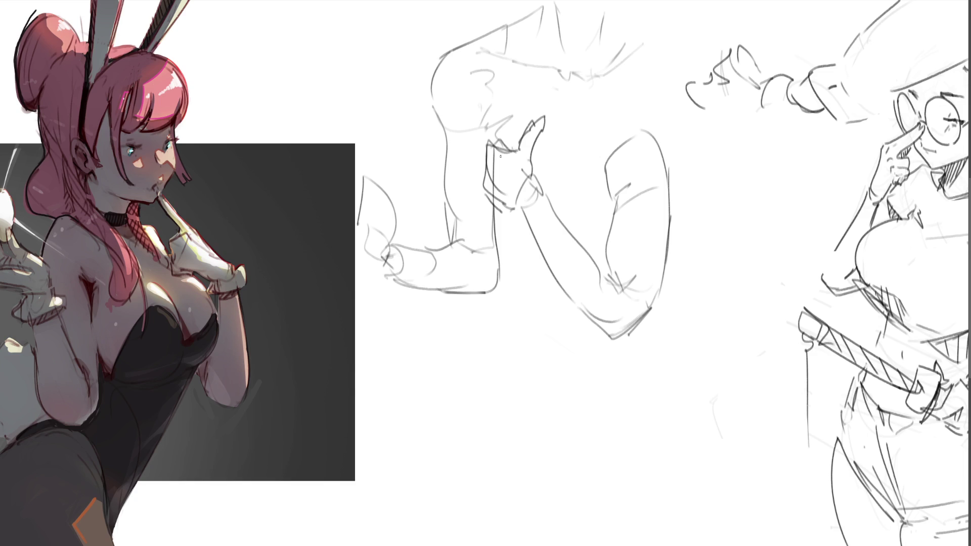
Fade the arm sketch with a soft eraser and block in the fist shape
{"action": "key", "text": "e"}
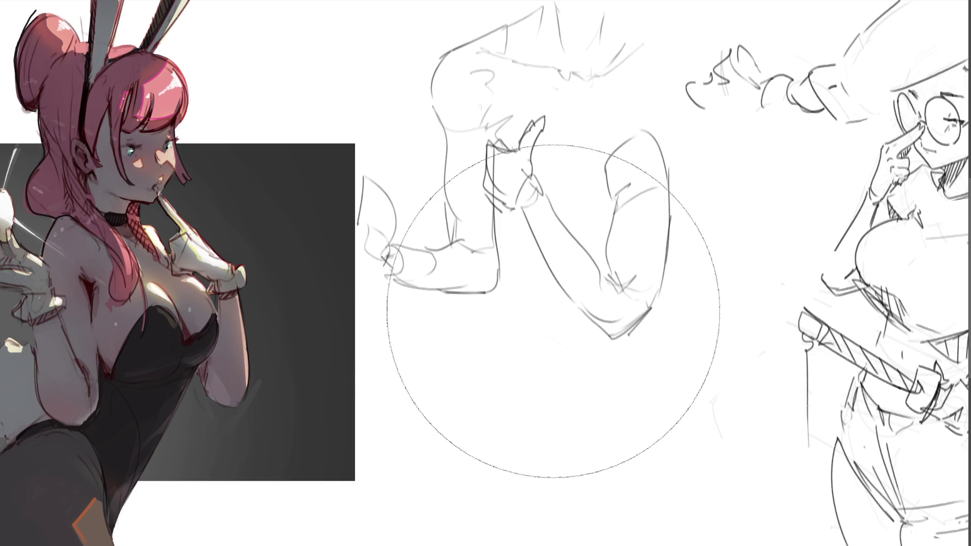
{"action": "mouse_move", "coordinate": [541, 310]}
{"action": "left_mouse_down"}
{"action": "mouse_move", "coordinate": [559, 162]}
{"action": "mouse_move", "coordinate": [650, 260]}
{"action": "mouse_move", "coordinate": [577, 210]}
{"action": "left_mouse_up"}
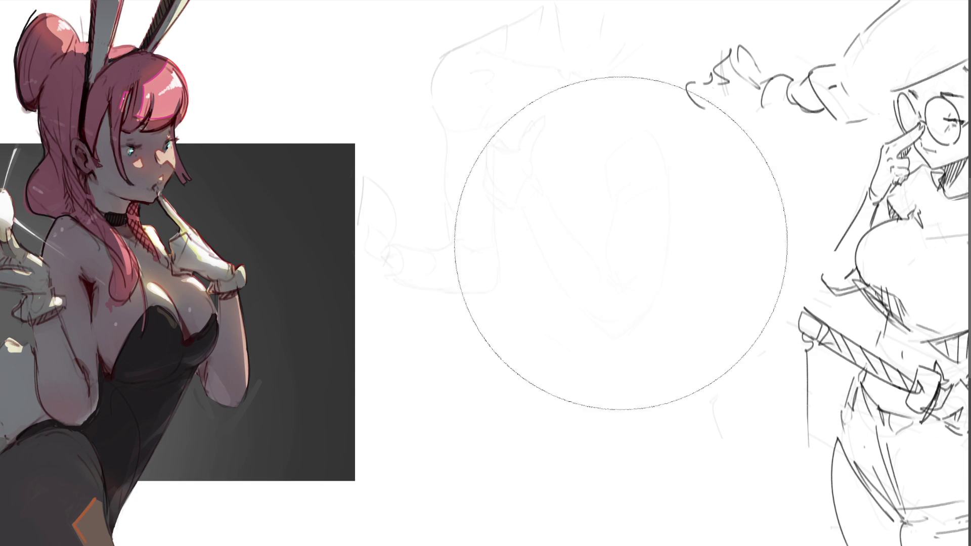
{"action": "key", "text": "b"}
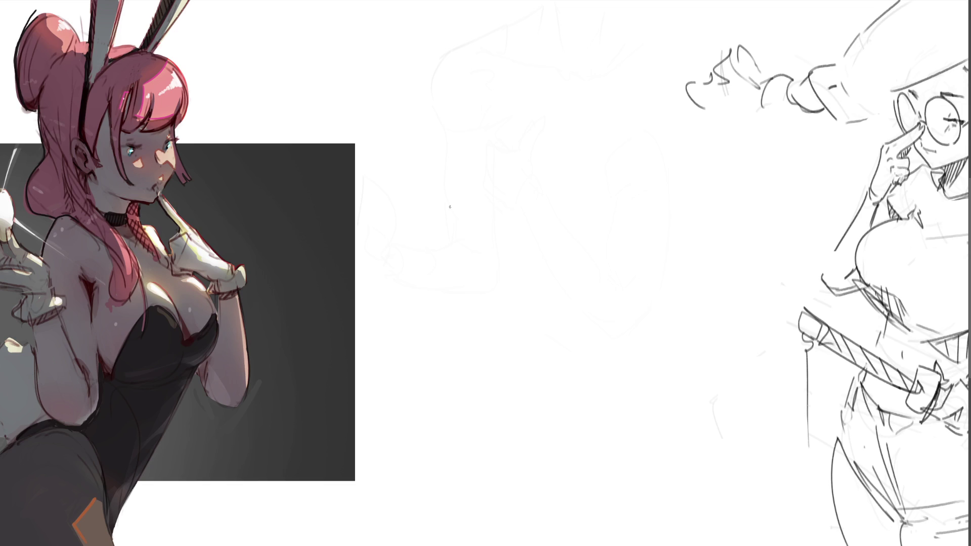
{"action": "mouse_move", "coordinate": [415, 203]}
{"action": "left_mouse_down"}
{"action": "mouse_move", "coordinate": [416, 223]}
{"action": "mouse_move", "coordinate": [445, 230]}
{"action": "mouse_move", "coordinate": [433, 195]}
{"action": "mouse_move", "coordinate": [451, 222]}
{"action": "mouse_move", "coordinate": [457, 185]}
{"action": "mouse_move", "coordinate": [470, 180]}
{"action": "mouse_move", "coordinate": [476, 213]}
{"action": "mouse_move", "coordinate": [464, 223]}
{"action": "left_mouse_up"}
{"action": "mouse_move", "coordinate": [471, 190]}
{"action": "left_mouse_down"}
{"action": "mouse_move", "coordinate": [474, 225]}
{"action": "mouse_move", "coordinate": [454, 219]}
{"action": "mouse_move", "coordinate": [470, 228]}
{"action": "mouse_move", "coordinate": [486, 212]}
{"action": "mouse_move", "coordinate": [474, 180]}
{"action": "mouse_move", "coordinate": [430, 189]}
{"action": "mouse_move", "coordinate": [431, 175]}
{"action": "mouse_move", "coordinate": [453, 182]}
{"action": "left_mouse_up"}
{"action": "left_click_drag", "start_coordinate": [471, 182], "coordinate": [468, 161]}
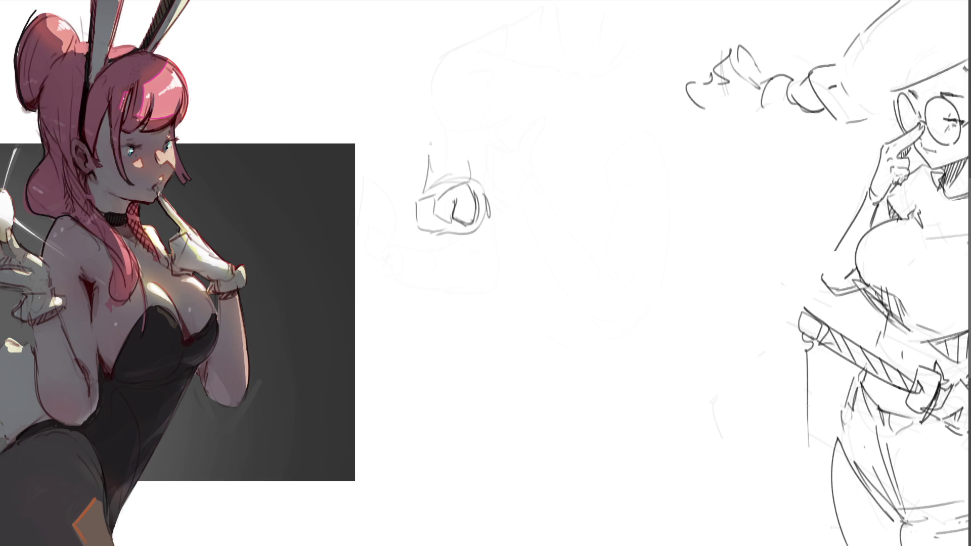
{"action": "left_click_drag", "start_coordinate": [426, 124], "coordinate": [428, 147]}
Sketch the forearm above the fist with its long right contour
{"action": "left_click_drag", "start_coordinate": [472, 143], "coordinate": [459, 162]}
{"action": "mouse_move", "coordinate": [480, 145]}
{"action": "left_mouse_down"}
{"action": "mouse_move", "coordinate": [471, 154]}
{"action": "mouse_move", "coordinate": [506, 111]}
{"action": "left_mouse_up"}
{"action": "mouse_move", "coordinate": [478, 107]}
{"action": "left_mouse_down"}
{"action": "mouse_move", "coordinate": [474, 119]}
{"action": "mouse_move", "coordinate": [473, 95]}
{"action": "left_mouse_up"}
{"action": "mouse_move", "coordinate": [473, 115]}
{"action": "left_mouse_down"}
{"action": "mouse_move", "coordinate": [485, 97]}
{"action": "mouse_move", "coordinate": [488, 141]}
{"action": "left_mouse_up"}
{"action": "left_click_drag", "start_coordinate": [477, 157], "coordinate": [488, 219]}
{"action": "left_click_drag", "start_coordinate": [501, 129], "coordinate": [491, 205]}
{"action": "left_click_drag", "start_coordinate": [511, 143], "coordinate": [502, 159]}
{"action": "mouse_move", "coordinate": [519, 102]}
{"action": "left_mouse_down"}
{"action": "mouse_move", "coordinate": [521, 172]}
{"action": "mouse_move", "coordinate": [497, 204]}
{"action": "mouse_move", "coordinate": [524, 94]}
{"action": "mouse_move", "coordinate": [558, 52]}
{"action": "left_mouse_up"}
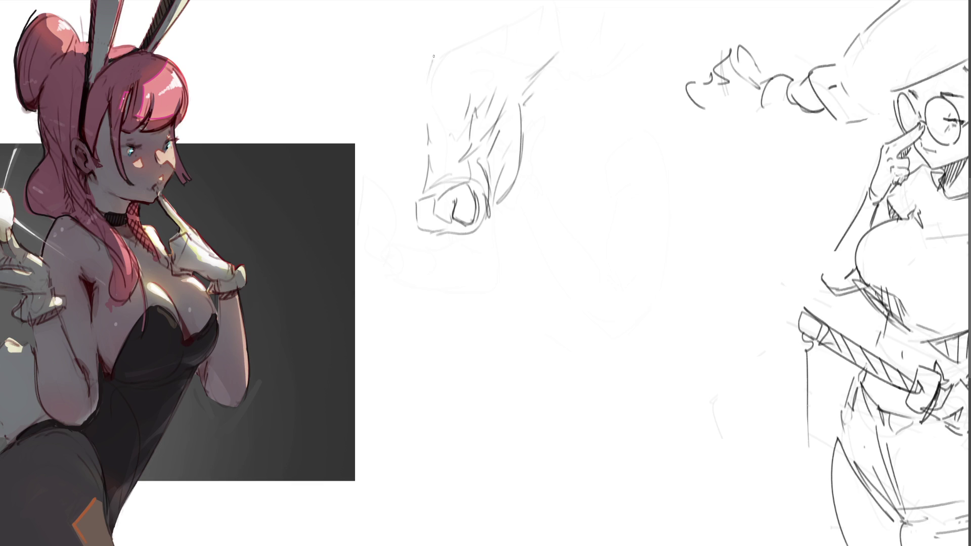
Outline the forearm and hatch dark shading across its upper part
{"action": "mouse_move", "coordinate": [434, 56]}
{"action": "left_mouse_down"}
{"action": "mouse_move", "coordinate": [423, 106]}
{"action": "mouse_move", "coordinate": [465, 11]}
{"action": "mouse_move", "coordinate": [450, 60]}
{"action": "mouse_move", "coordinate": [458, 82]}
{"action": "left_mouse_up"}
{"action": "left_click_drag", "start_coordinate": [496, 12], "coordinate": [470, 70]}
{"action": "mouse_move", "coordinate": [495, 29]}
{"action": "left_mouse_down"}
{"action": "mouse_move", "coordinate": [478, 74]}
{"action": "mouse_move", "coordinate": [484, 56]}
{"action": "left_mouse_up"}
{"action": "left_click_drag", "start_coordinate": [510, 13], "coordinate": [494, 32]}
{"action": "left_click_drag", "start_coordinate": [539, 1], "coordinate": [502, 48]}
{"action": "left_click_drag", "start_coordinate": [554, 6], "coordinate": [535, 33]}
{"action": "left_click_drag", "start_coordinate": [514, 63], "coordinate": [488, 76]}
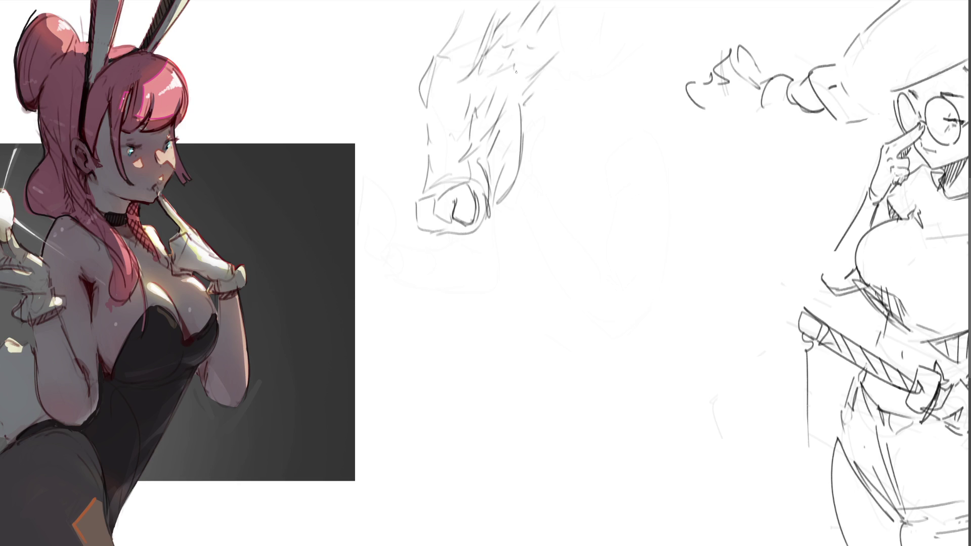
{"action": "left_click_drag", "start_coordinate": [585, 24], "coordinate": [554, 50]}
{"action": "left_click_drag", "start_coordinate": [507, 1], "coordinate": [490, 28]}
{"action": "left_click_drag", "start_coordinate": [489, 28], "coordinate": [471, 55]}
{"action": "left_click_drag", "start_coordinate": [512, 5], "coordinate": [489, 28]}
{"action": "left_click_drag", "start_coordinate": [438, 51], "coordinate": [468, 1]}
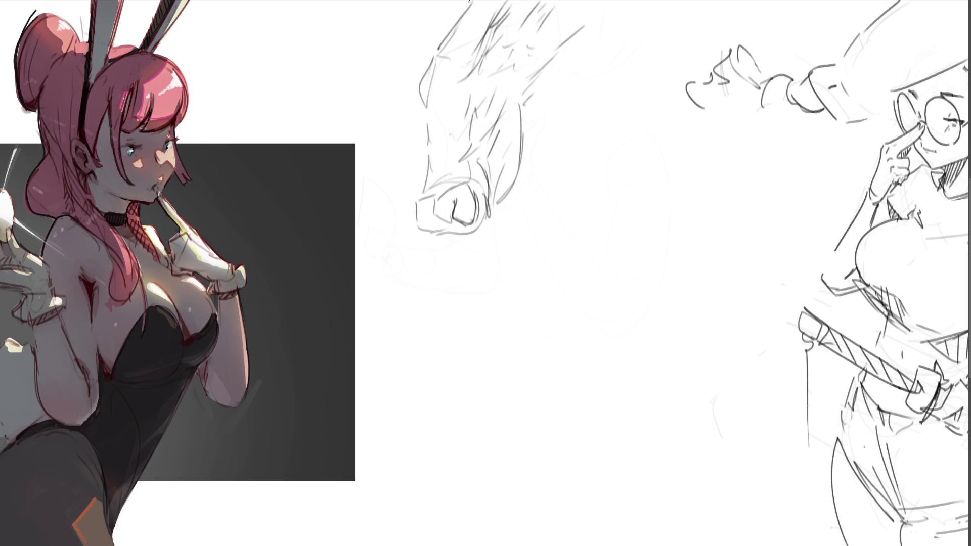
Redefine the fist's edges and darken its knuckle
{"action": "left_click_drag", "start_coordinate": [430, 125], "coordinate": [428, 172]}
{"action": "mouse_move", "coordinate": [423, 186]}
{"action": "left_mouse_down"}
{"action": "mouse_move", "coordinate": [411, 204]}
{"action": "mouse_move", "coordinate": [435, 229]}
{"action": "mouse_move", "coordinate": [453, 226]}
{"action": "left_mouse_up"}
{"action": "mouse_move", "coordinate": [441, 187]}
{"action": "left_mouse_down"}
{"action": "mouse_move", "coordinate": [435, 198]}
{"action": "mouse_move", "coordinate": [479, 173]}
{"action": "left_mouse_up"}
{"action": "mouse_move", "coordinate": [479, 192]}
{"action": "left_mouse_down"}
{"action": "mouse_move", "coordinate": [481, 216]}
{"action": "mouse_move", "coordinate": [451, 238]}
{"action": "mouse_move", "coordinate": [488, 227]}
{"action": "mouse_move", "coordinate": [473, 246]}
{"action": "left_mouse_up"}
{"action": "left_click_drag", "start_coordinate": [453, 250], "coordinate": [470, 252]}
{"action": "left_click_drag", "start_coordinate": [458, 207], "coordinate": [449, 239]}
{"action": "left_click_drag", "start_coordinate": [449, 237], "coordinate": [483, 233]}
{"action": "left_click_drag", "start_coordinate": [481, 194], "coordinate": [467, 255]}
{"action": "left_click_drag", "start_coordinate": [454, 213], "coordinate": [448, 254]}
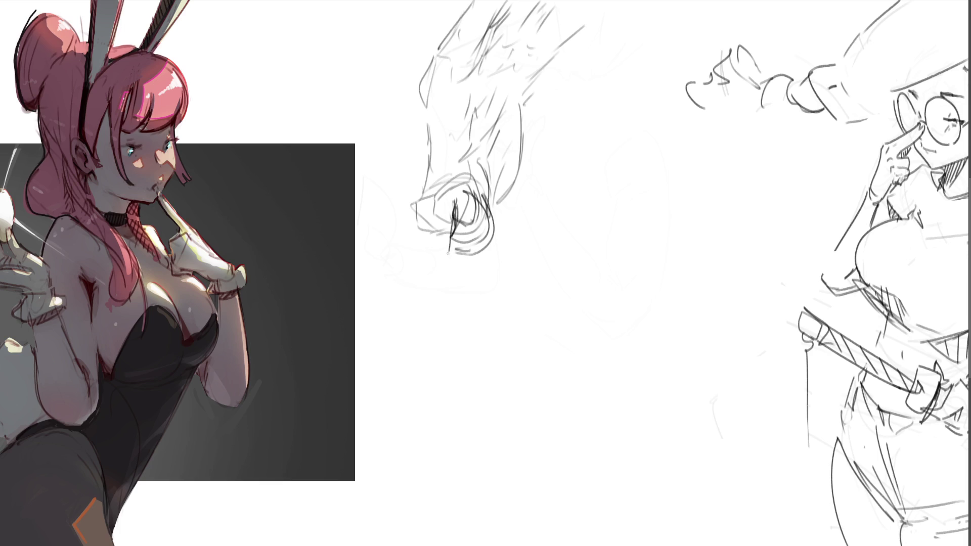
{"action": "mouse_move", "coordinate": [429, 149]}
{"action": "left_mouse_down"}
{"action": "mouse_move", "coordinate": [440, 233]}
{"action": "mouse_move", "coordinate": [461, 228]}
{"action": "left_mouse_up"}
{"action": "mouse_move", "coordinate": [502, 204]}
{"action": "left_mouse_down"}
{"action": "mouse_move", "coordinate": [495, 241]}
{"action": "mouse_move", "coordinate": [449, 246]}
{"action": "mouse_move", "coordinate": [462, 271]}
{"action": "mouse_move", "coordinate": [505, 237]}
{"action": "left_mouse_up"}
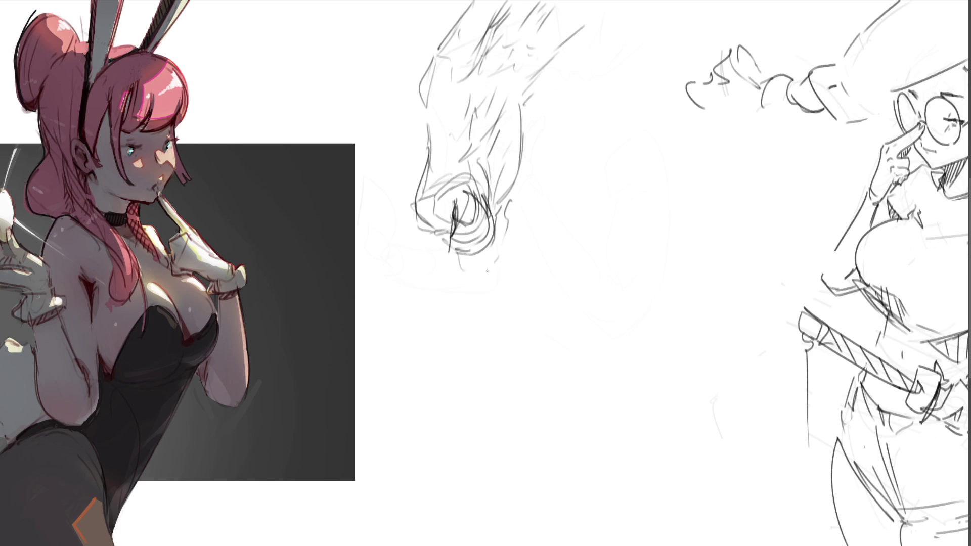
Extend the fist down into the wrist, then fade the sketch to low opacity
{"action": "left_click_drag", "start_coordinate": [443, 237], "coordinate": [451, 337]}
{"action": "left_click_drag", "start_coordinate": [501, 223], "coordinate": [487, 360]}
{"action": "left_click_drag", "start_coordinate": [500, 247], "coordinate": [498, 379]}
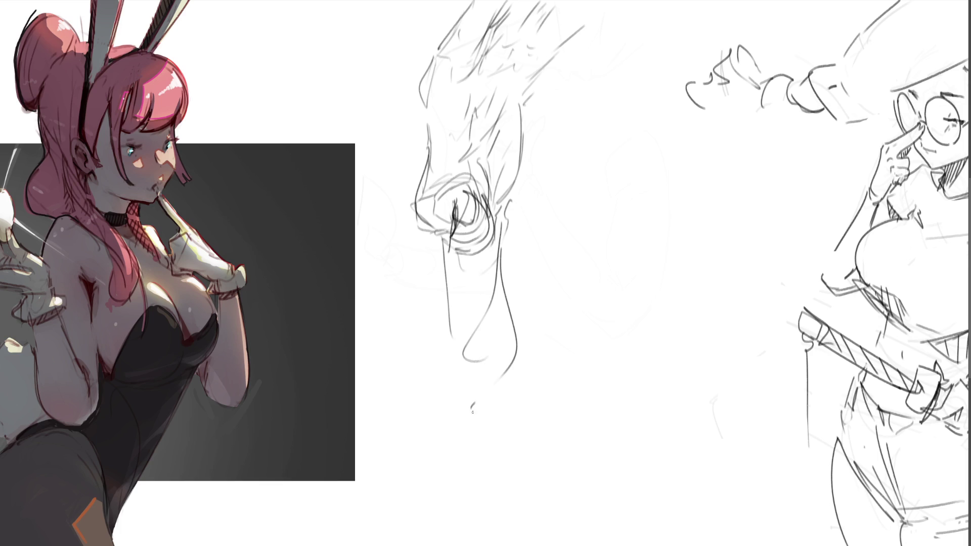
{"action": "left_click_drag", "start_coordinate": [472, 411], "coordinate": [505, 420]}
{"action": "key", "text": "bracketright"}
{"action": "key", "text": "bracketright"}
{"action": "key", "text": "bracketright"}
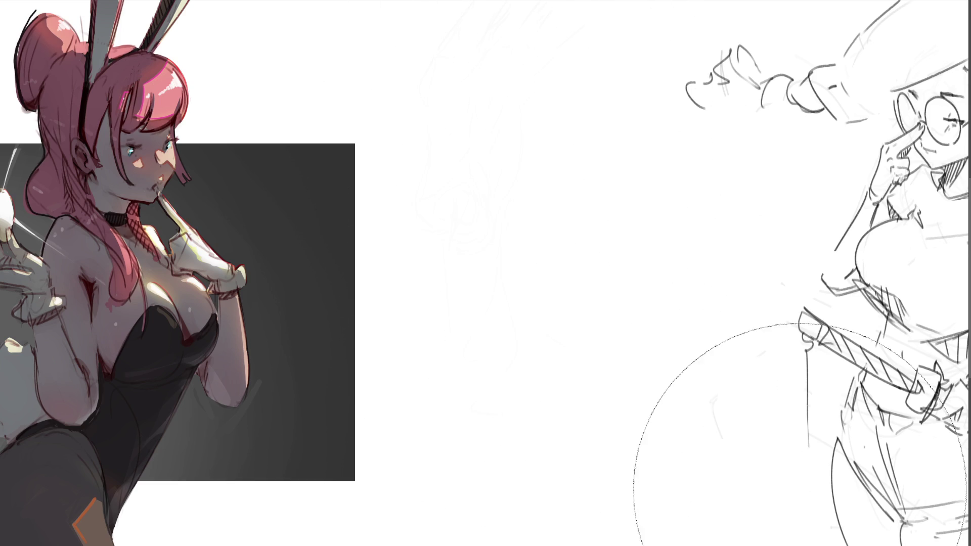
Outline a large eye shape with an inner corner loop and closed lower edge
{"action": "key", "text": "e"}
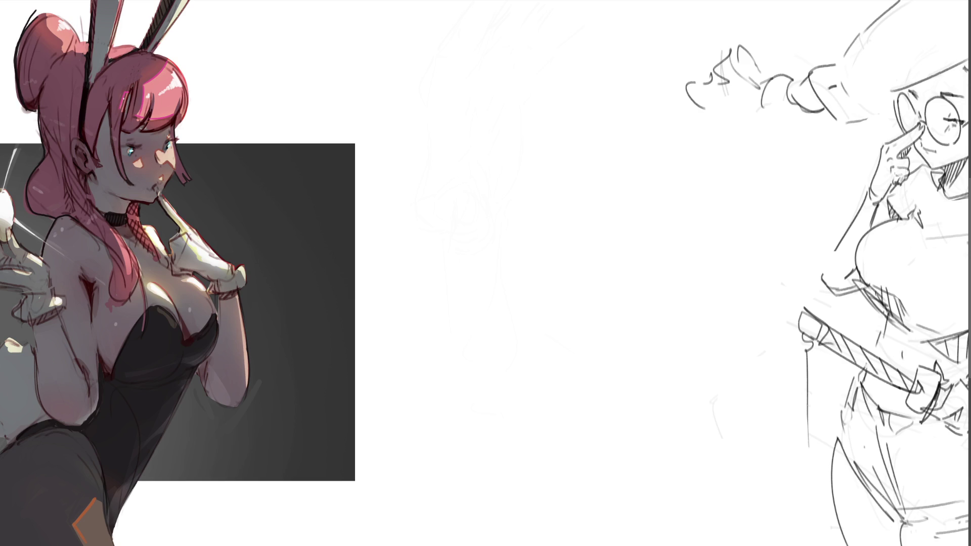
{"action": "left_click_drag", "start_coordinate": [426, 137], "coordinate": [473, 110]}
{"action": "mouse_move", "coordinate": [430, 134]}
{"action": "left_mouse_down"}
{"action": "mouse_move", "coordinate": [465, 112]}
{"action": "mouse_move", "coordinate": [516, 132]}
{"action": "mouse_move", "coordinate": [541, 162]}
{"action": "mouse_move", "coordinate": [520, 134]}
{"action": "mouse_move", "coordinate": [536, 173]}
{"action": "left_mouse_up"}
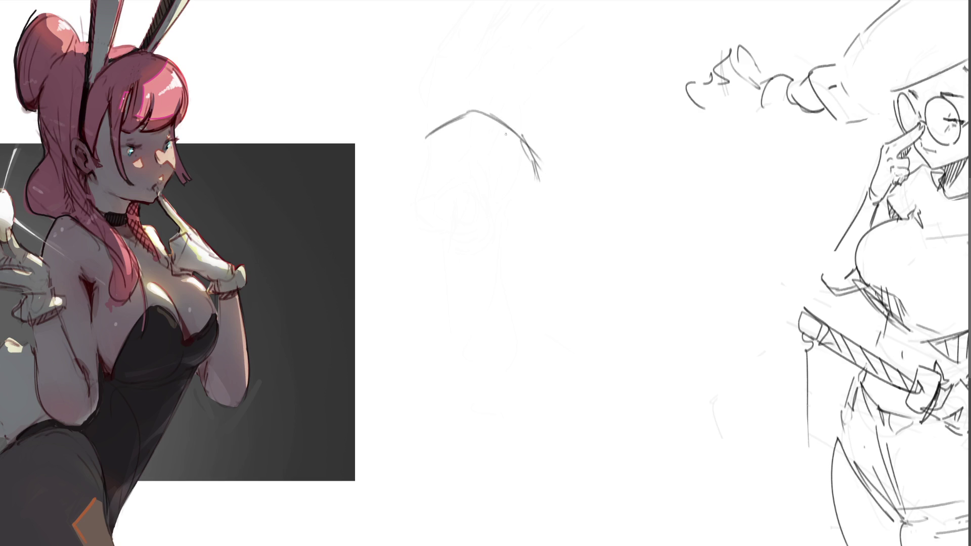
{"action": "mouse_move", "coordinate": [505, 134]}
{"action": "left_mouse_down"}
{"action": "mouse_move", "coordinate": [512, 172]}
{"action": "mouse_move", "coordinate": [524, 167]}
{"action": "mouse_move", "coordinate": [537, 189]}
{"action": "mouse_move", "coordinate": [455, 170]}
{"action": "left_mouse_up"}
{"action": "mouse_move", "coordinate": [522, 183]}
{"action": "left_mouse_down"}
{"action": "mouse_move", "coordinate": [418, 152]}
{"action": "mouse_move", "coordinate": [465, 174]}
{"action": "left_mouse_up"}
{"action": "left_click_drag", "start_coordinate": [420, 149], "coordinate": [449, 122]}
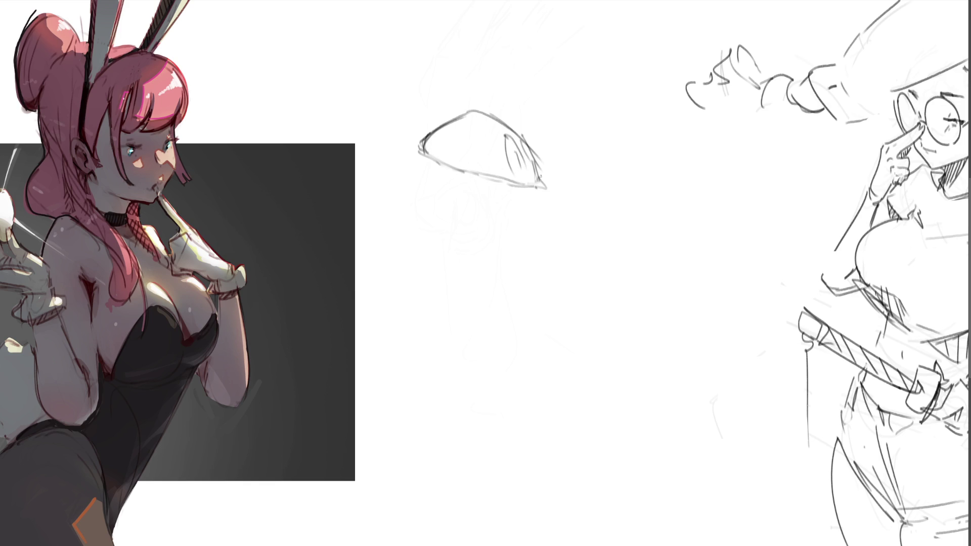
{"action": "left_click_drag", "start_coordinate": [537, 167], "coordinate": [538, 185]}
{"action": "mouse_move", "coordinate": [418, 138]}
{"action": "left_mouse_down"}
{"action": "mouse_move", "coordinate": [461, 116]}
{"action": "mouse_move", "coordinate": [529, 143]}
{"action": "left_mouse_up"}
Darken the eye's edges and extend the upper lid with lashes
{"action": "mouse_move", "coordinate": [449, 120]}
{"action": "left_mouse_down"}
{"action": "mouse_move", "coordinate": [409, 133]}
{"action": "mouse_move", "coordinate": [372, 123]}
{"action": "mouse_move", "coordinate": [399, 135]}
{"action": "mouse_move", "coordinate": [455, 115]}
{"action": "mouse_move", "coordinate": [413, 141]}
{"action": "mouse_move", "coordinate": [443, 165]}
{"action": "left_mouse_up"}
{"action": "left_click_drag", "start_coordinate": [500, 181], "coordinate": [537, 191]}
{"action": "left_click_drag", "start_coordinate": [416, 159], "coordinate": [489, 182]}
{"action": "left_click_drag", "start_coordinate": [541, 189], "coordinate": [526, 201]}
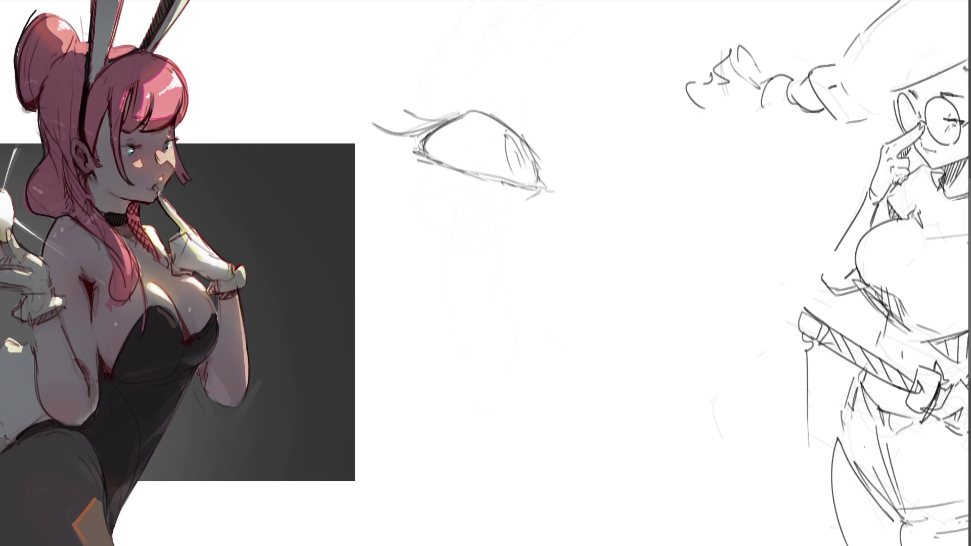
{"action": "mouse_move", "coordinate": [494, 109]}
{"action": "left_mouse_down"}
{"action": "mouse_move", "coordinate": [541, 155]}
{"action": "mouse_move", "coordinate": [444, 115]}
{"action": "mouse_move", "coordinate": [527, 90]}
{"action": "mouse_move", "coordinate": [540, 124]}
{"action": "mouse_move", "coordinate": [554, 112]}
{"action": "left_mouse_up"}
{"action": "left_click_drag", "start_coordinate": [522, 134], "coordinate": [530, 138]}
{"action": "left_click_drag", "start_coordinate": [439, 113], "coordinate": [482, 95]}
{"action": "left_click_drag", "start_coordinate": [494, 93], "coordinate": [521, 130]}
{"action": "left_click_drag", "start_coordinate": [478, 75], "coordinate": [521, 136]}
Add strokes under the eye and brow strokes above it
{"action": "left_click_drag", "start_coordinate": [536, 194], "coordinate": [521, 212]}
{"action": "left_click_drag", "start_coordinate": [425, 185], "coordinate": [460, 208]}
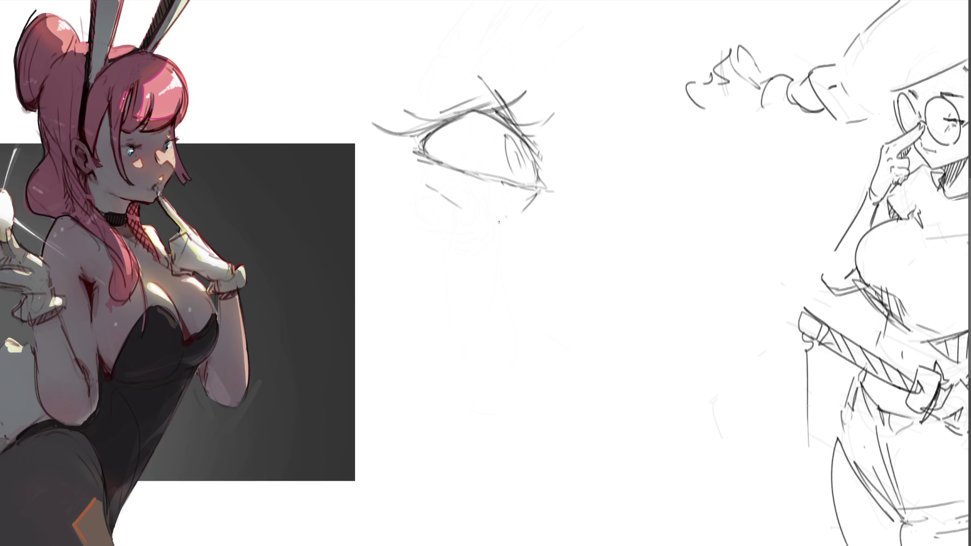
{"action": "left_click_drag", "start_coordinate": [428, 101], "coordinate": [456, 80]}
{"action": "mouse_move", "coordinate": [479, 60]}
{"action": "left_mouse_down"}
{"action": "mouse_move", "coordinate": [489, 79]}
{"action": "mouse_move", "coordinate": [497, 72]}
{"action": "left_mouse_up"}
{"action": "mouse_move", "coordinate": [496, 83]}
{"action": "left_mouse_down"}
{"action": "mouse_move", "coordinate": [493, 47]}
{"action": "mouse_move", "coordinate": [399, 21]}
{"action": "mouse_move", "coordinate": [511, 31]}
{"action": "left_mouse_up"}
{"action": "left_click_drag", "start_coordinate": [397, 20], "coordinate": [500, 22]}
{"action": "left_click_drag", "start_coordinate": [429, 15], "coordinate": [508, 49]}
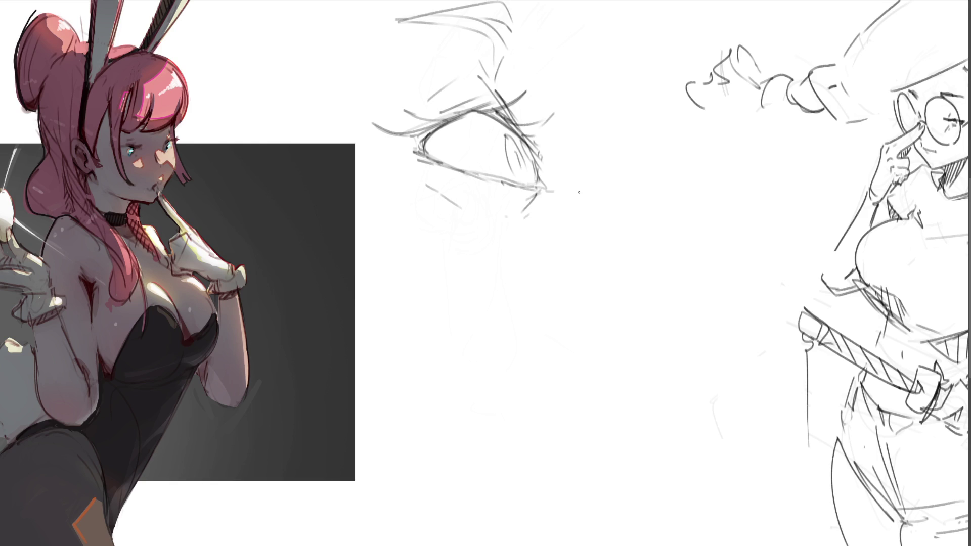
Hatch diagonal and curved strokes inside the iris
{"action": "left_click_drag", "start_coordinate": [508, 138], "coordinate": [510, 167]}
{"action": "mouse_move", "coordinate": [511, 145]}
{"action": "left_mouse_down"}
{"action": "mouse_move", "coordinate": [521, 182]}
{"action": "mouse_move", "coordinate": [531, 163]}
{"action": "left_mouse_up"}
{"action": "mouse_move", "coordinate": [523, 144]}
{"action": "left_mouse_down"}
{"action": "mouse_move", "coordinate": [534, 164]}
{"action": "mouse_move", "coordinate": [527, 178]}
{"action": "left_mouse_up"}
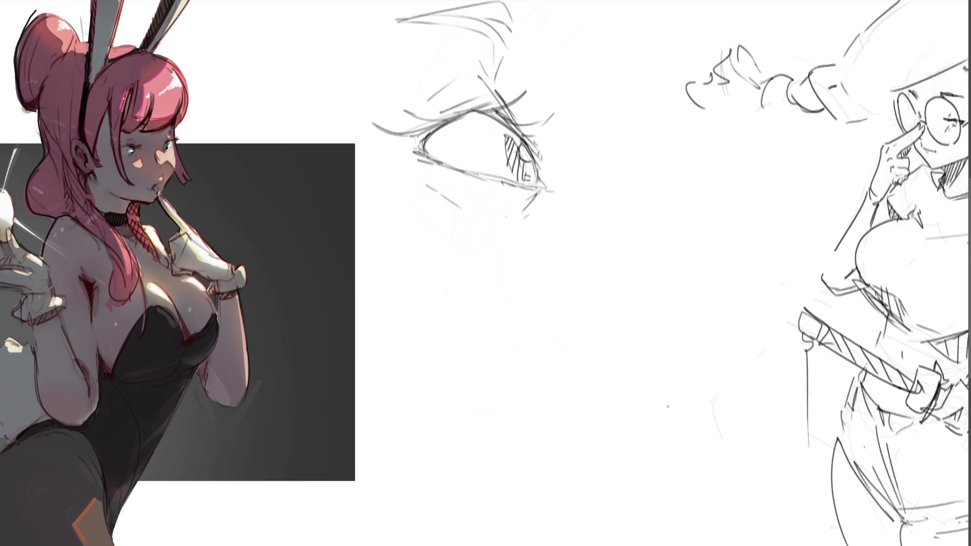
Redraw the upper lid line more cleanly and hatch along it
{"action": "left_click_drag", "start_coordinate": [425, 147], "coordinate": [528, 131]}
{"action": "key", "text": "ctrl+z"}
{"action": "left_click_drag", "start_coordinate": [421, 150], "coordinate": [526, 130]}
{"action": "mouse_move", "coordinate": [449, 130]}
{"action": "left_mouse_down"}
{"action": "mouse_move", "coordinate": [483, 111]}
{"action": "mouse_move", "coordinate": [521, 130]}
{"action": "left_mouse_up"}
Darken the eye's outer corner and add more hatching to the iris
{"action": "left_click_drag", "start_coordinate": [535, 166], "coordinate": [551, 190]}
{"action": "left_click_drag", "start_coordinate": [529, 149], "coordinate": [544, 177]}
{"action": "left_click_drag", "start_coordinate": [533, 154], "coordinate": [544, 183]}
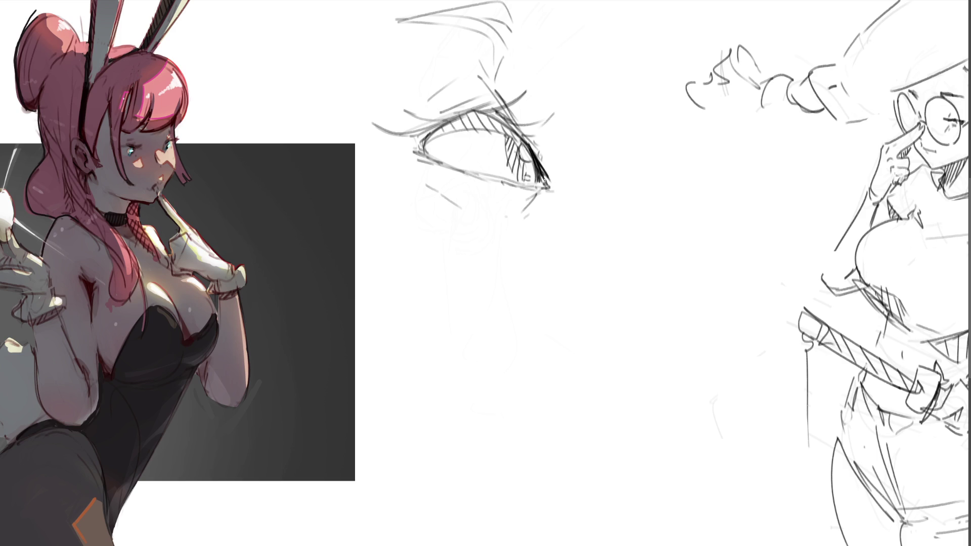
{"action": "left_click_drag", "start_coordinate": [513, 146], "coordinate": [530, 176]}
Darken the eye's left corner and thicken the whole upper eyelid line
{"action": "mouse_move", "coordinate": [430, 135]}
{"action": "left_mouse_down"}
{"action": "mouse_move", "coordinate": [425, 147]}
{"action": "mouse_move", "coordinate": [471, 111]}
{"action": "mouse_move", "coordinate": [447, 123]}
{"action": "left_mouse_up"}
{"action": "left_click_drag", "start_coordinate": [413, 154], "coordinate": [424, 144]}
{"action": "mouse_move", "coordinate": [418, 157]}
{"action": "left_mouse_down"}
{"action": "mouse_move", "coordinate": [452, 115]}
{"action": "mouse_move", "coordinate": [432, 141]}
{"action": "mouse_move", "coordinate": [480, 181]}
{"action": "mouse_move", "coordinate": [540, 187]}
{"action": "mouse_move", "coordinate": [436, 160]}
{"action": "mouse_move", "coordinate": [483, 110]}
{"action": "mouse_move", "coordinate": [520, 134]}
{"action": "left_mouse_up"}
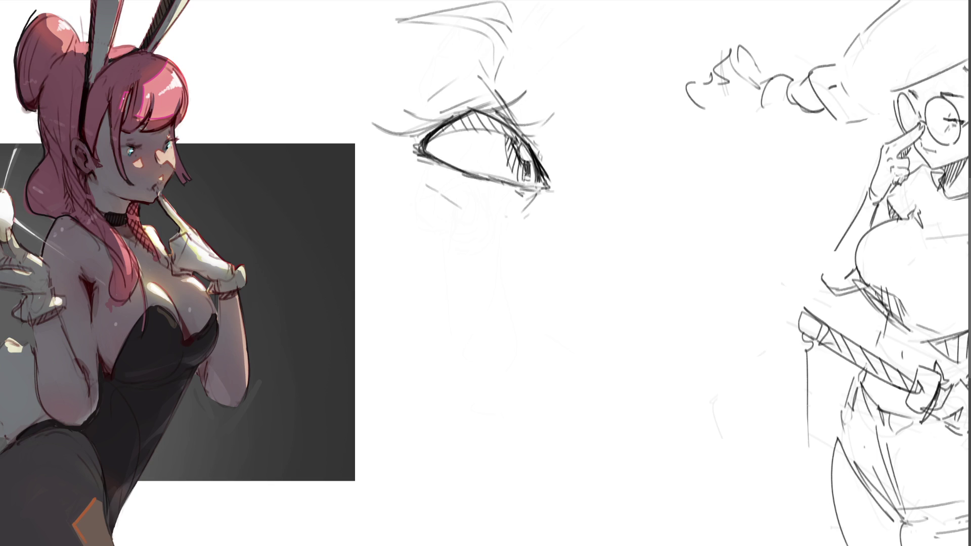
{"action": "left_click_drag", "start_coordinate": [441, 119], "coordinate": [498, 110]}
{"action": "left_click_drag", "start_coordinate": [498, 117], "coordinate": [545, 158]}
Hatch above the eye's outer corner and pencil in the nose and the jaw-and-mouth shape
{"action": "left_click_drag", "start_coordinate": [508, 98], "coordinate": [532, 141]}
{"action": "mouse_move", "coordinate": [526, 15]}
{"action": "left_mouse_down"}
{"action": "mouse_move", "coordinate": [528, 40]}
{"action": "mouse_move", "coordinate": [542, 48]}
{"action": "left_mouse_up"}
{"action": "mouse_move", "coordinate": [615, 56]}
{"action": "left_mouse_down"}
{"action": "mouse_move", "coordinate": [613, 100]}
{"action": "mouse_move", "coordinate": [626, 75]}
{"action": "mouse_move", "coordinate": [640, 159]}
{"action": "mouse_move", "coordinate": [561, 163]}
{"action": "mouse_move", "coordinate": [556, 194]}
{"action": "left_mouse_up"}
{"action": "mouse_move", "coordinate": [578, 194]}
{"action": "left_mouse_down"}
{"action": "mouse_move", "coordinate": [640, 194]}
{"action": "mouse_move", "coordinate": [670, 230]}
{"action": "left_mouse_up"}
{"action": "left_click_drag", "start_coordinate": [574, 235], "coordinate": [587, 255]}
{"action": "mouse_move", "coordinate": [566, 202]}
{"action": "left_mouse_down"}
{"action": "mouse_move", "coordinate": [612, 303]}
{"action": "mouse_move", "coordinate": [660, 237]}
{"action": "left_mouse_up"}
{"action": "mouse_move", "coordinate": [649, 268]}
{"action": "left_mouse_down"}
{"action": "mouse_move", "coordinate": [660, 189]}
{"action": "mouse_move", "coordinate": [723, 278]}
{"action": "left_mouse_up"}
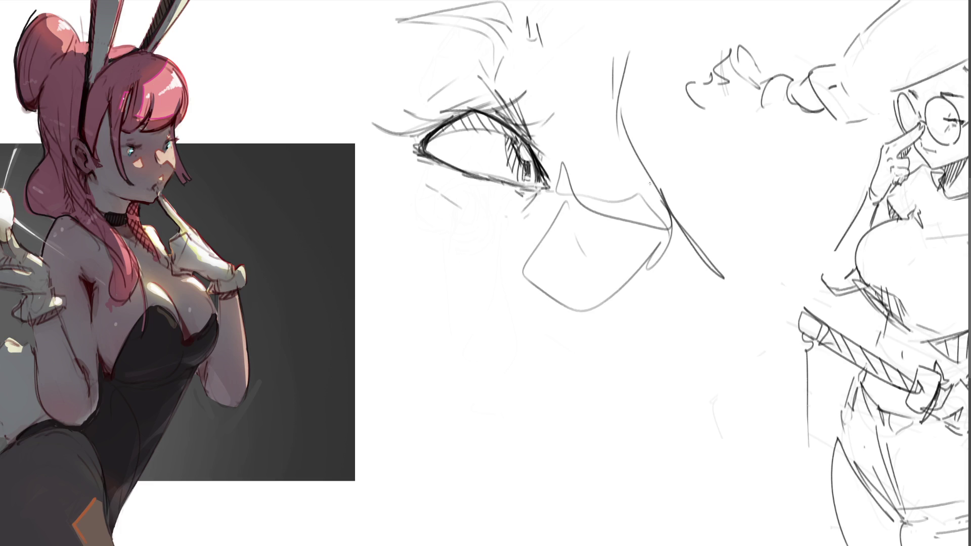
Add a long line down from the nose and short strokes to its right
{"action": "mouse_move", "coordinate": [638, 140]}
{"action": "left_mouse_down"}
{"action": "mouse_move", "coordinate": [660, 201]}
{"action": "mouse_move", "coordinate": [634, 174]}
{"action": "left_mouse_up"}
{"action": "mouse_move", "coordinate": [640, 142]}
{"action": "left_mouse_down"}
{"action": "mouse_move", "coordinate": [664, 168]}
{"action": "mouse_move", "coordinate": [648, 175]}
{"action": "mouse_move", "coordinate": [678, 143]}
{"action": "left_mouse_up"}
{"action": "left_click_drag", "start_coordinate": [674, 152], "coordinate": [679, 190]}
{"action": "left_click_drag", "start_coordinate": [651, 161], "coordinate": [689, 146]}
{"action": "mouse_move", "coordinate": [651, 162]}
{"action": "left_mouse_down"}
{"action": "mouse_move", "coordinate": [686, 146]}
{"action": "mouse_move", "coordinate": [680, 182]}
{"action": "left_mouse_up"}
{"action": "left_click_drag", "start_coordinate": [678, 177], "coordinate": [678, 190]}
{"action": "left_click_drag", "start_coordinate": [649, 152], "coordinate": [673, 142]}
Draw hair lines and ticks at the top, then the second eye's lash line and lashes
{"action": "left_click_drag", "start_coordinate": [673, 146], "coordinate": [668, 180]}
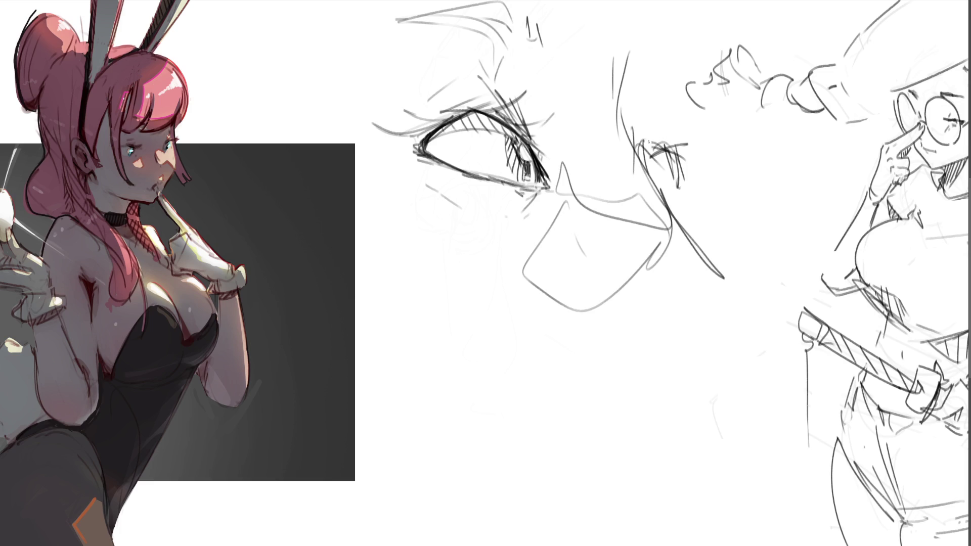
{"action": "left_click_drag", "start_coordinate": [643, 120], "coordinate": [664, 142]}
{"action": "mouse_move", "coordinate": [656, 71]}
{"action": "left_mouse_down"}
{"action": "mouse_move", "coordinate": [654, 137]}
{"action": "mouse_move", "coordinate": [662, 95]}
{"action": "left_mouse_up"}
{"action": "left_click_drag", "start_coordinate": [651, 26], "coordinate": [656, 33]}
{"action": "left_click_drag", "start_coordinate": [664, 34], "coordinate": [665, 48]}
{"action": "left_click_drag", "start_coordinate": [647, 151], "coordinate": [703, 142]}
{"action": "mouse_move", "coordinate": [680, 158]}
{"action": "left_mouse_down"}
{"action": "mouse_move", "coordinate": [712, 138]}
{"action": "mouse_move", "coordinate": [713, 148]}
{"action": "left_mouse_up"}
{"action": "left_click_drag", "start_coordinate": [694, 165], "coordinate": [682, 200]}
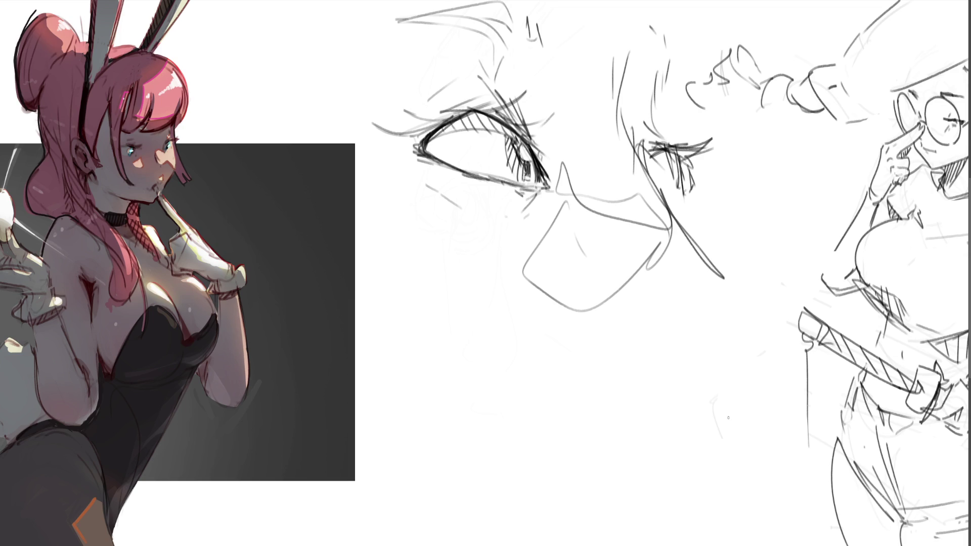
Draw the long cheek line with a zigzag stroke along it
{"action": "mouse_move", "coordinate": [649, 181]}
{"action": "left_mouse_down"}
{"action": "mouse_move", "coordinate": [690, 228]}
{"action": "mouse_move", "coordinate": [742, 260]}
{"action": "left_mouse_up"}
{"action": "left_click_drag", "start_coordinate": [697, 219], "coordinate": [731, 253]}
{"action": "left_click_drag", "start_coordinate": [677, 195], "coordinate": [695, 194]}
{"action": "left_click_drag", "start_coordinate": [693, 192], "coordinate": [692, 216]}
{"action": "left_click_drag", "start_coordinate": [708, 232], "coordinate": [720, 244]}
{"action": "mouse_move", "coordinate": [689, 216]}
{"action": "left_mouse_down"}
{"action": "mouse_move", "coordinate": [757, 258]}
{"action": "mouse_move", "coordinate": [818, 259]}
{"action": "mouse_move", "coordinate": [823, 274]}
{"action": "left_mouse_up"}
{"action": "mouse_move", "coordinate": [657, 301]}
{"action": "left_mouse_down"}
{"action": "mouse_move", "coordinate": [706, 370]}
{"action": "mouse_move", "coordinate": [753, 346]}
{"action": "left_mouse_up"}
Sketch the jaw lines and the chin curve
{"action": "left_click_drag", "start_coordinate": [738, 357], "coordinate": [713, 371]}
{"action": "left_click_drag", "start_coordinate": [774, 337], "coordinate": [738, 368]}
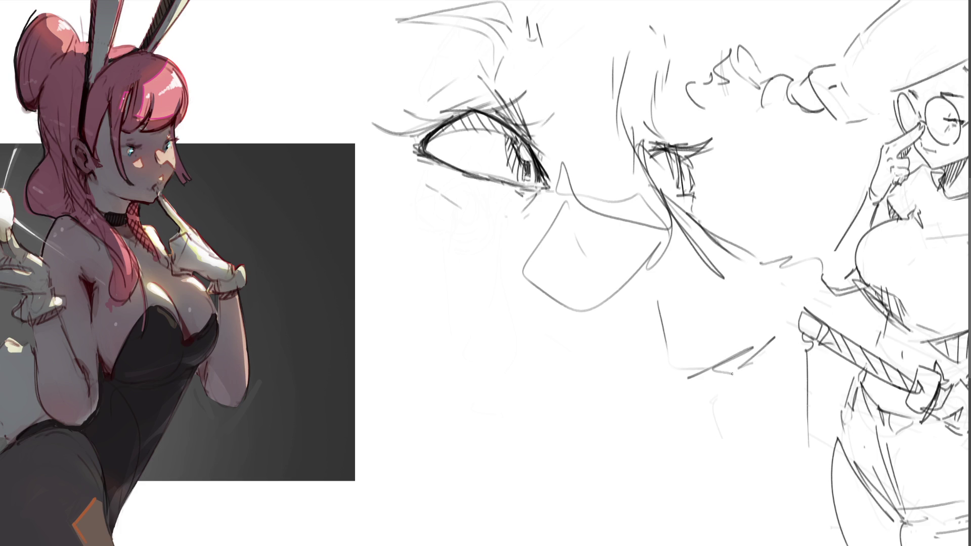
{"action": "mouse_move", "coordinate": [826, 286]}
{"action": "left_mouse_down"}
{"action": "mouse_move", "coordinate": [767, 371]}
{"action": "mouse_move", "coordinate": [637, 385]}
{"action": "left_mouse_up"}
{"action": "left_click_drag", "start_coordinate": [581, 284], "coordinate": [583, 355]}
{"action": "left_click_drag", "start_coordinate": [582, 236], "coordinate": [567, 299]}
{"action": "mouse_move", "coordinate": [576, 369]}
{"action": "left_mouse_down"}
{"action": "mouse_move", "coordinate": [658, 397]}
{"action": "mouse_move", "coordinate": [689, 426]}
{"action": "mouse_move", "coordinate": [808, 412]}
{"action": "mouse_move", "coordinate": [737, 466]}
{"action": "left_mouse_up"}
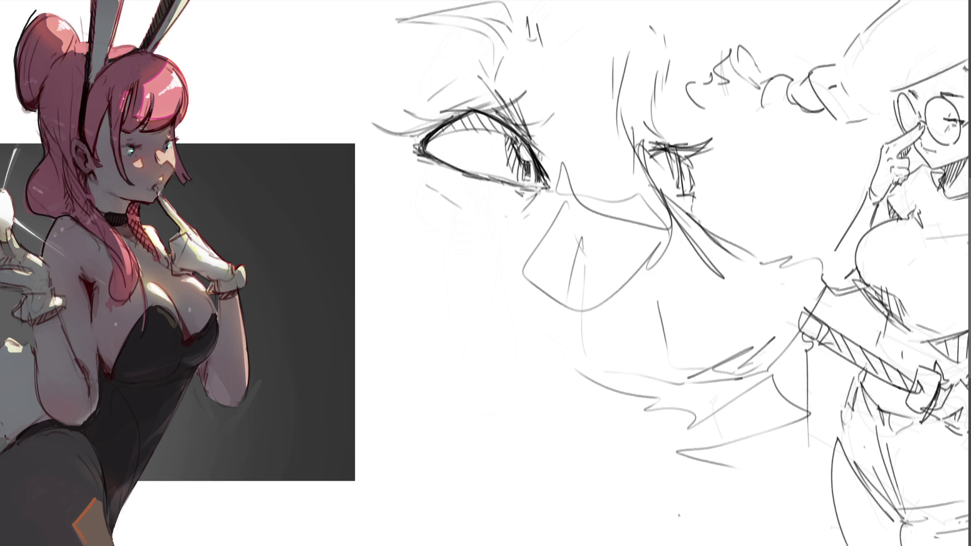
Add an arc, a long curve and diagonal strokes at the sketch's lower left
{"action": "mouse_move", "coordinate": [400, 173]}
{"action": "left_mouse_down"}
{"action": "mouse_move", "coordinate": [360, 213]}
{"action": "mouse_move", "coordinate": [467, 239]}
{"action": "left_mouse_up"}
{"action": "left_click_drag", "start_coordinate": [355, 249], "coordinate": [619, 371]}
{"action": "left_click_drag", "start_coordinate": [460, 349], "coordinate": [607, 371]}
{"action": "left_click_drag", "start_coordinate": [356, 295], "coordinate": [404, 326]}
{"action": "left_click_drag", "start_coordinate": [356, 295], "coordinate": [430, 412]}
{"action": "left_click_drag", "start_coordinate": [454, 432], "coordinate": [503, 478]}
{"action": "left_click_drag", "start_coordinate": [373, 457], "coordinate": [420, 516]}
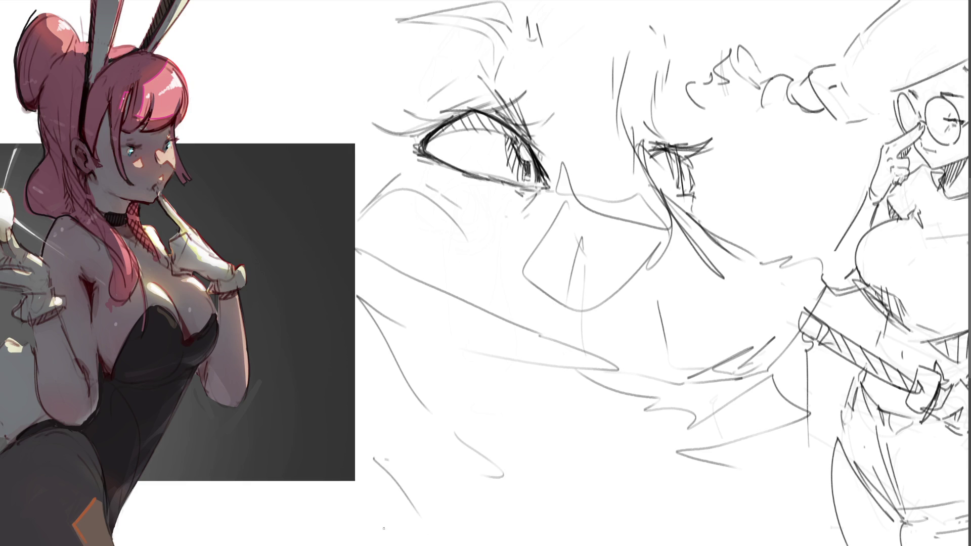
{"action": "left_click_drag", "start_coordinate": [312, 512], "coordinate": [364, 544]}
Fill the lower right with long diagonal and near-horizontal strokes
{"action": "left_click_drag", "start_coordinate": [789, 493], "coordinate": [786, 545]}
{"action": "left_click_drag", "start_coordinate": [824, 443], "coordinate": [809, 544]}
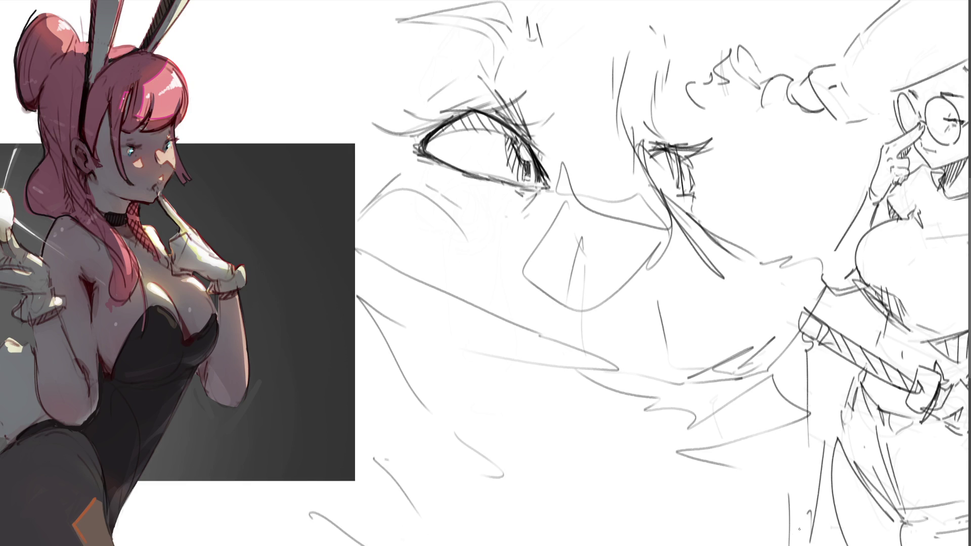
{"action": "left_click_drag", "start_coordinate": [807, 499], "coordinate": [794, 536]}
{"action": "mouse_move", "coordinate": [718, 489]}
{"action": "left_mouse_down"}
{"action": "mouse_move", "coordinate": [825, 442]}
{"action": "mouse_move", "coordinate": [819, 424]}
{"action": "left_mouse_up"}
{"action": "mouse_move", "coordinate": [659, 496]}
{"action": "left_mouse_down"}
{"action": "mouse_move", "coordinate": [725, 484]}
{"action": "mouse_move", "coordinate": [807, 436]}
{"action": "left_mouse_up"}
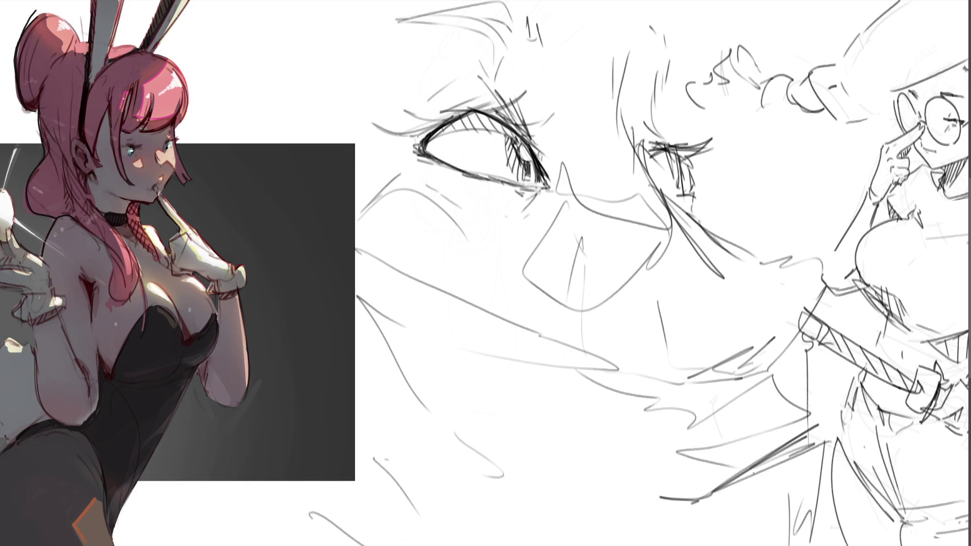
{"action": "left_click_drag", "start_coordinate": [682, 513], "coordinate": [790, 456]}
{"action": "left_click_drag", "start_coordinate": [731, 490], "coordinate": [840, 448]}
{"action": "mouse_move", "coordinate": [691, 513]}
{"action": "left_mouse_down"}
{"action": "mouse_move", "coordinate": [827, 496]}
{"action": "mouse_move", "coordinate": [848, 445]}
{"action": "mouse_move", "coordinate": [799, 500]}
{"action": "left_mouse_up"}
{"action": "mouse_move", "coordinate": [678, 517]}
{"action": "left_mouse_down"}
{"action": "mouse_move", "coordinate": [801, 498]}
{"action": "mouse_move", "coordinate": [854, 508]}
{"action": "left_mouse_up"}
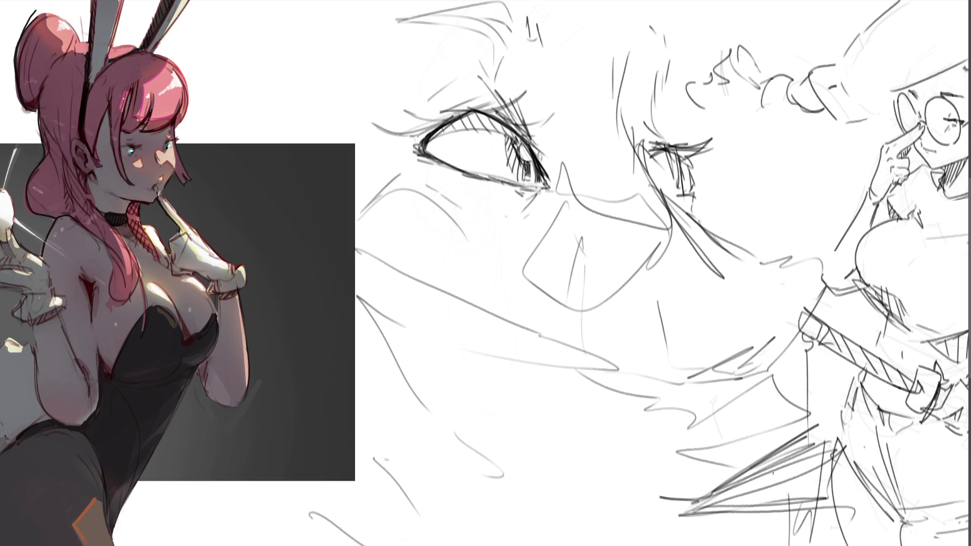
Draw long hair lines running along and down from the canvas's top edge
{"action": "left_click_drag", "start_coordinate": [539, 9], "coordinate": [541, 0]}
{"action": "left_click_drag", "start_coordinate": [542, 2], "coordinate": [381, 29]}
{"action": "left_click_drag", "start_coordinate": [424, 14], "coordinate": [467, 1]}
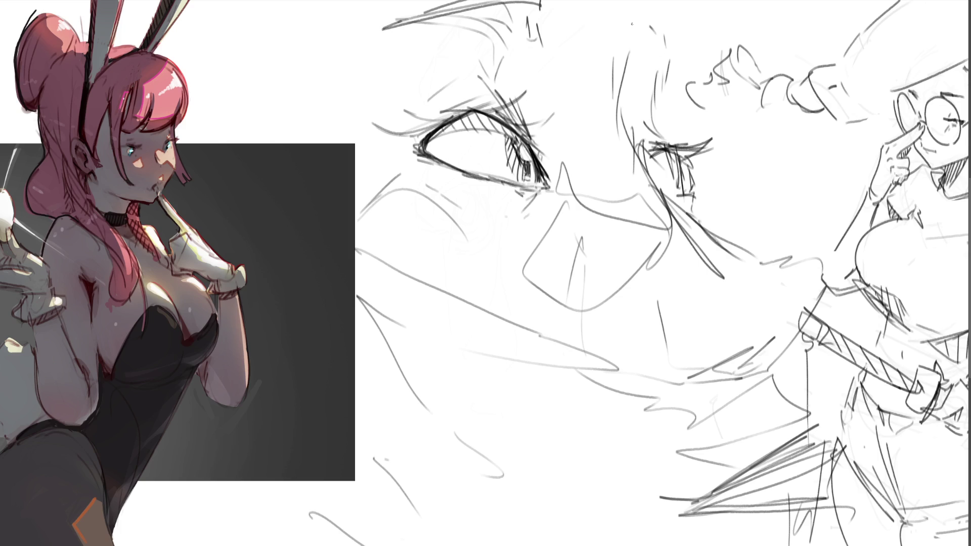
{"action": "left_click_drag", "start_coordinate": [635, 38], "coordinate": [636, 15]}
{"action": "mouse_move", "coordinate": [638, 31]}
{"action": "left_mouse_down"}
{"action": "mouse_move", "coordinate": [653, 18]}
{"action": "mouse_move", "coordinate": [657, 36]}
{"action": "left_mouse_up"}
{"action": "left_click_drag", "start_coordinate": [665, 0], "coordinate": [664, 75]}
{"action": "left_click_drag", "start_coordinate": [680, 0], "coordinate": [664, 90]}
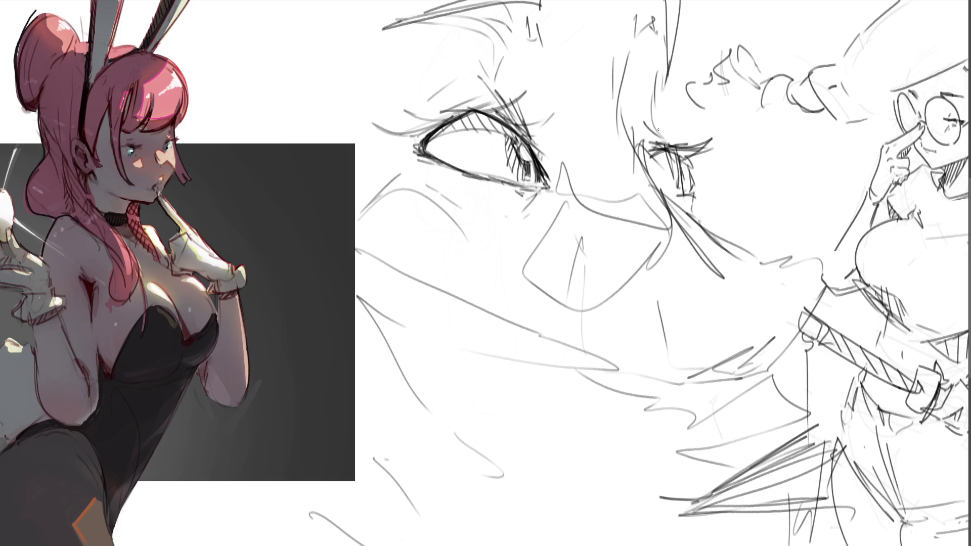
{"action": "left_click_drag", "start_coordinate": [670, 52], "coordinate": [665, 126]}
Add diagonal strokes below the face, then fade the whole face sketch to pale grey
{"action": "left_click_drag", "start_coordinate": [668, 82], "coordinate": [665, 138]}
{"action": "left_click_drag", "start_coordinate": [704, 206], "coordinate": [755, 251]}
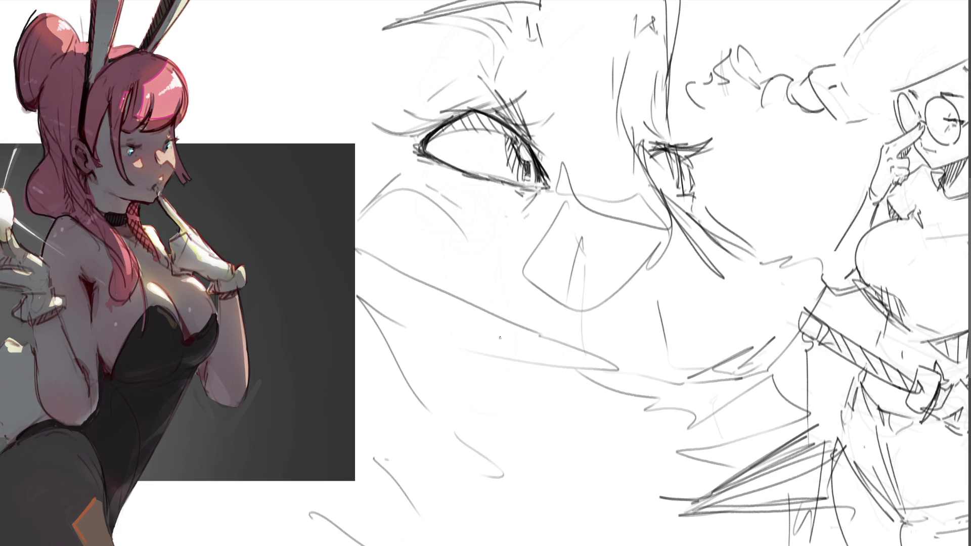
{"action": "mouse_move", "coordinate": [500, 338]}
{"action": "left_mouse_down"}
{"action": "mouse_move", "coordinate": [455, 184]}
{"action": "mouse_move", "coordinate": [506, 177]}
{"action": "mouse_move", "coordinate": [606, 335]}
{"action": "mouse_move", "coordinate": [623, 423]}
{"action": "left_mouse_up"}
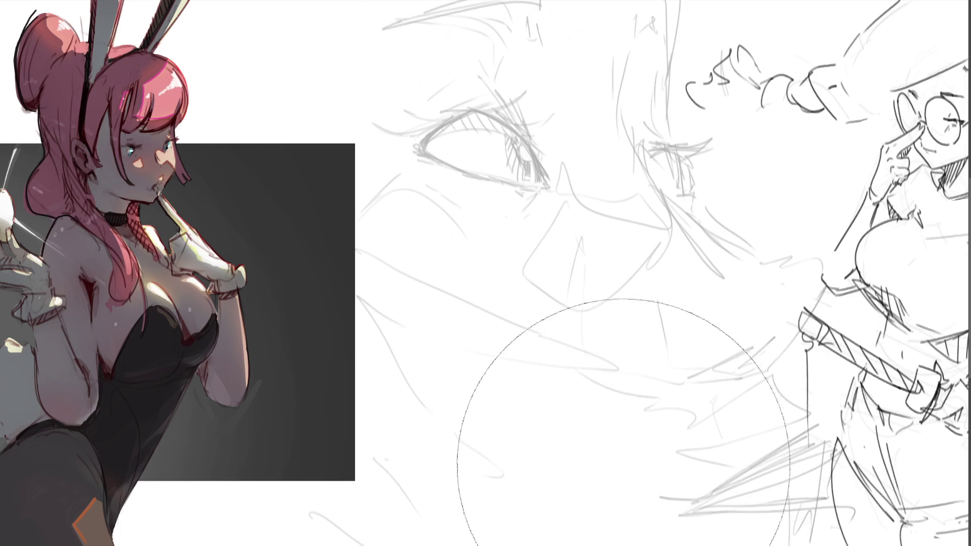
Wipe the faint face sketch off the canvas centre with the large soft eraser
{"action": "left_click_drag", "start_coordinate": [623, 466], "coordinate": [445, 487]}
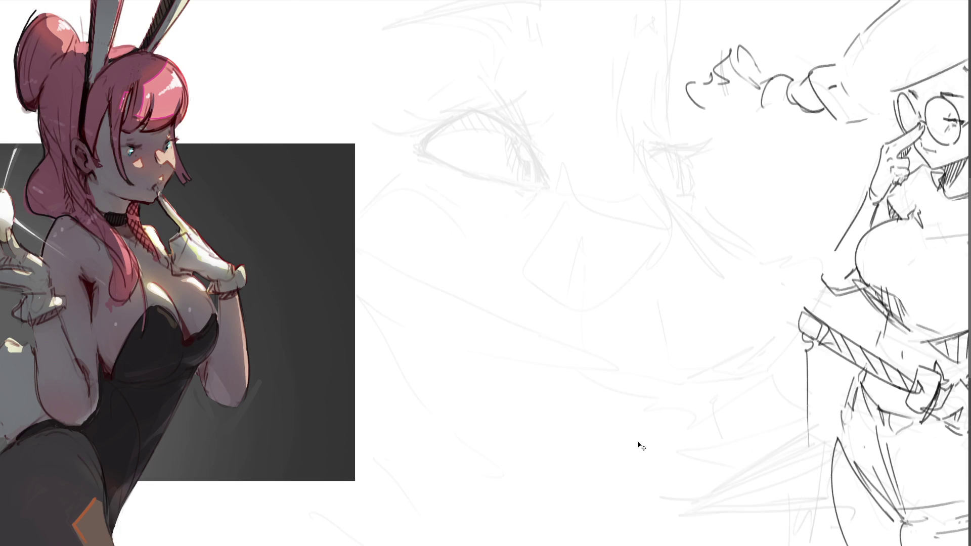
{"action": "mouse_move", "coordinate": [638, 445]}
{"action": "left_mouse_down"}
{"action": "mouse_move", "coordinate": [617, 422]}
{"action": "mouse_move", "coordinate": [585, 298]}
{"action": "mouse_move", "coordinate": [509, 234]}
{"action": "mouse_move", "coordinate": [556, 230]}
{"action": "left_mouse_up"}
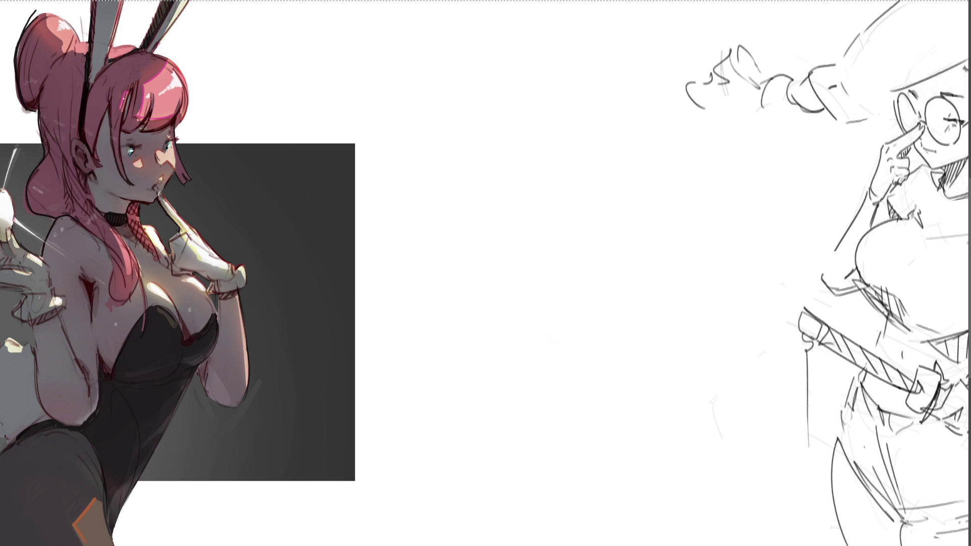
Draw the fist's outer arc, an inner circle and its curving sides
{"action": "mouse_move", "coordinate": [472, 160]}
{"action": "left_mouse_down"}
{"action": "mouse_move", "coordinate": [469, 175]}
{"action": "mouse_move", "coordinate": [488, 193]}
{"action": "mouse_move", "coordinate": [510, 119]}
{"action": "mouse_move", "coordinate": [549, 136]}
{"action": "mouse_move", "coordinate": [510, 154]}
{"action": "mouse_move", "coordinate": [559, 150]}
{"action": "mouse_move", "coordinate": [538, 178]}
{"action": "left_mouse_up"}
{"action": "left_click_drag", "start_coordinate": [561, 160], "coordinate": [549, 179]}
{"action": "left_click_drag", "start_coordinate": [552, 132], "coordinate": [564, 186]}
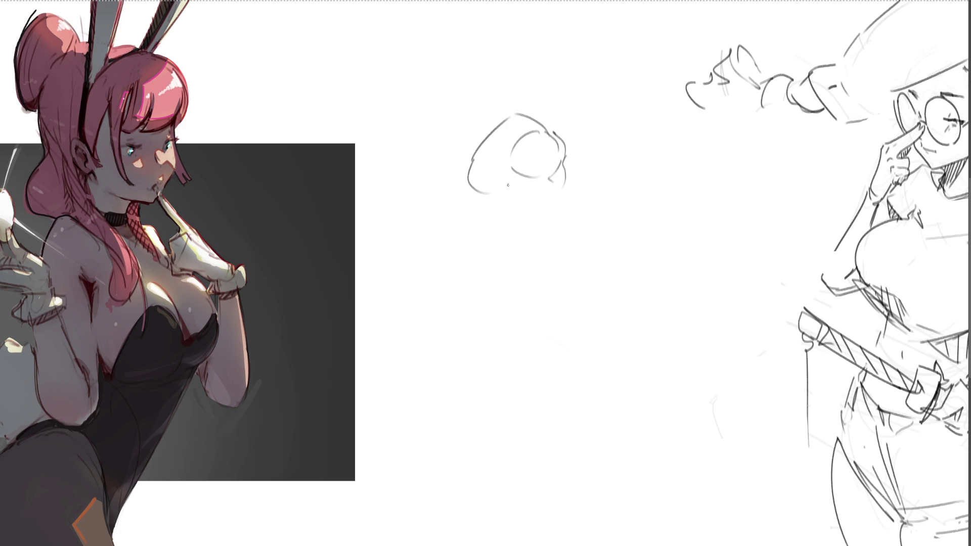
{"action": "mouse_move", "coordinate": [505, 174]}
{"action": "left_mouse_down"}
{"action": "mouse_move", "coordinate": [475, 202]}
{"action": "mouse_move", "coordinate": [465, 273]}
{"action": "mouse_move", "coordinate": [490, 278]}
{"action": "mouse_move", "coordinate": [513, 256]}
{"action": "left_mouse_up"}
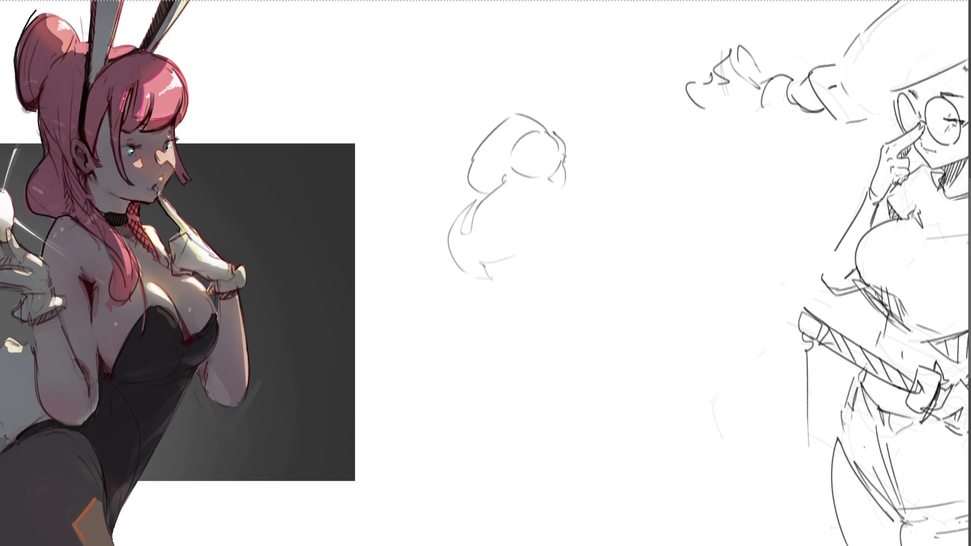
{"action": "mouse_move", "coordinate": [563, 154]}
{"action": "left_mouse_down"}
{"action": "mouse_move", "coordinate": [569, 199]}
{"action": "mouse_move", "coordinate": [548, 240]}
{"action": "left_mouse_up"}
{"action": "mouse_move", "coordinate": [571, 208]}
{"action": "left_mouse_down"}
{"action": "mouse_move", "coordinate": [498, 269]}
{"action": "mouse_move", "coordinate": [530, 278]}
{"action": "mouse_move", "coordinate": [502, 296]}
{"action": "mouse_move", "coordinate": [525, 309]}
{"action": "left_mouse_up"}
Sketch strokes below the fist and a rounded arm shape with its lower contour
{"action": "mouse_move", "coordinate": [544, 299]}
{"action": "left_mouse_down"}
{"action": "mouse_move", "coordinate": [532, 256]}
{"action": "mouse_move", "coordinate": [552, 267]}
{"action": "mouse_move", "coordinate": [554, 287]}
{"action": "left_mouse_up"}
{"action": "left_click_drag", "start_coordinate": [564, 284], "coordinate": [570, 307]}
{"action": "mouse_move", "coordinate": [557, 239]}
{"action": "left_mouse_down"}
{"action": "mouse_move", "coordinate": [572, 251]}
{"action": "mouse_move", "coordinate": [570, 276]}
{"action": "mouse_move", "coordinate": [582, 251]}
{"action": "mouse_move", "coordinate": [682, 303]}
{"action": "left_mouse_up"}
{"action": "left_click_drag", "start_coordinate": [614, 321], "coordinate": [670, 309]}
{"action": "mouse_move", "coordinate": [570, 326]}
{"action": "left_mouse_down"}
{"action": "mouse_move", "coordinate": [523, 316]}
{"action": "mouse_move", "coordinate": [630, 350]}
{"action": "left_mouse_up"}
{"action": "left_click_drag", "start_coordinate": [602, 255], "coordinate": [593, 305]}
{"action": "mouse_move", "coordinate": [566, 219]}
{"action": "left_mouse_down"}
{"action": "mouse_move", "coordinate": [606, 222]}
{"action": "mouse_move", "coordinate": [529, 208]}
{"action": "left_mouse_up"}
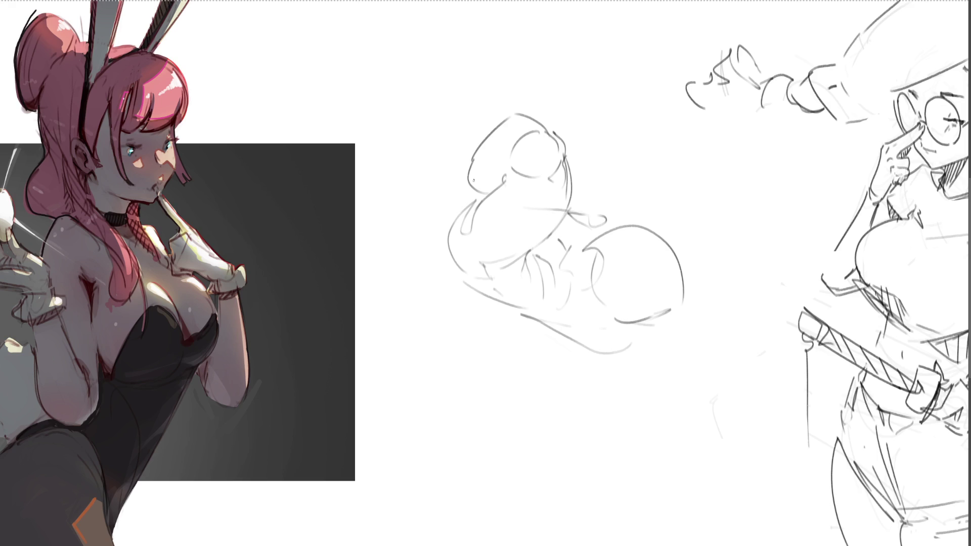
Add marks around the fist's top and long diagonals for the upper arm
{"action": "mouse_move", "coordinate": [467, 154]}
{"action": "left_mouse_down"}
{"action": "mouse_move", "coordinate": [455, 195]}
{"action": "mouse_move", "coordinate": [446, 196]}
{"action": "left_mouse_up"}
{"action": "mouse_move", "coordinate": [445, 198]}
{"action": "left_mouse_down"}
{"action": "mouse_move", "coordinate": [457, 197]}
{"action": "mouse_move", "coordinate": [455, 161]}
{"action": "left_mouse_up"}
{"action": "mouse_move", "coordinate": [442, 163]}
{"action": "left_mouse_down"}
{"action": "mouse_move", "coordinate": [444, 173]}
{"action": "mouse_move", "coordinate": [461, 130]}
{"action": "mouse_move", "coordinate": [465, 162]}
{"action": "left_mouse_up"}
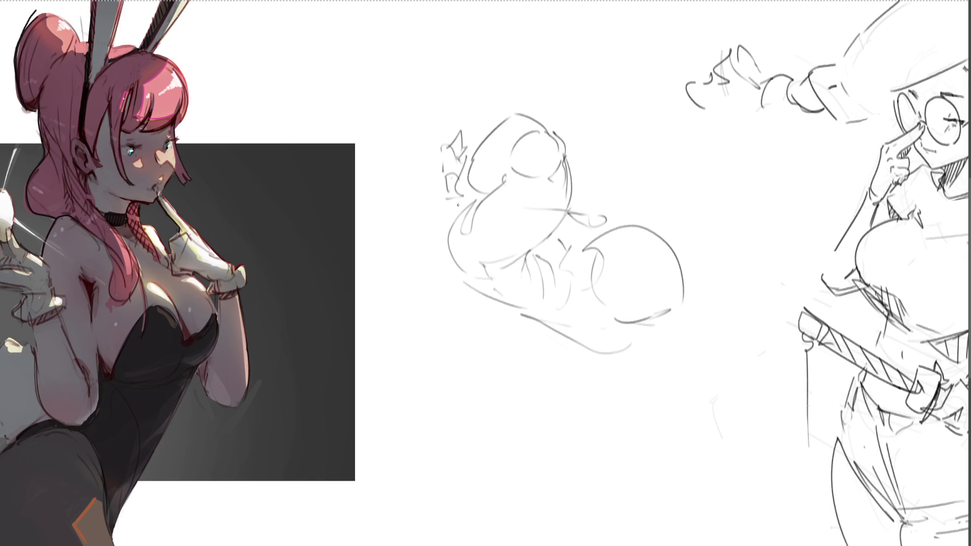
{"action": "left_click_drag", "start_coordinate": [497, 89], "coordinate": [496, 104]}
{"action": "left_click_drag", "start_coordinate": [555, 104], "coordinate": [555, 133]}
{"action": "left_click_drag", "start_coordinate": [575, 190], "coordinate": [596, 201]}
{"action": "mouse_move", "coordinate": [610, 208]}
{"action": "left_mouse_down"}
{"action": "mouse_move", "coordinate": [710, 226]}
{"action": "mouse_move", "coordinate": [755, 281]}
{"action": "mouse_move", "coordinate": [632, 351]}
{"action": "left_mouse_up"}
{"action": "mouse_move", "coordinate": [594, 187]}
{"action": "left_mouse_down"}
{"action": "mouse_move", "coordinate": [632, 207]}
{"action": "mouse_move", "coordinate": [708, 145]}
{"action": "left_mouse_up"}
{"action": "mouse_move", "coordinate": [666, 201]}
{"action": "left_mouse_down"}
{"action": "mouse_move", "coordinate": [713, 146]}
{"action": "mouse_move", "coordinate": [710, 206]}
{"action": "left_mouse_up"}
Draw the elbow arc with its V contour and the arm lines running downward
{"action": "left_click_drag", "start_coordinate": [703, 327], "coordinate": [609, 350]}
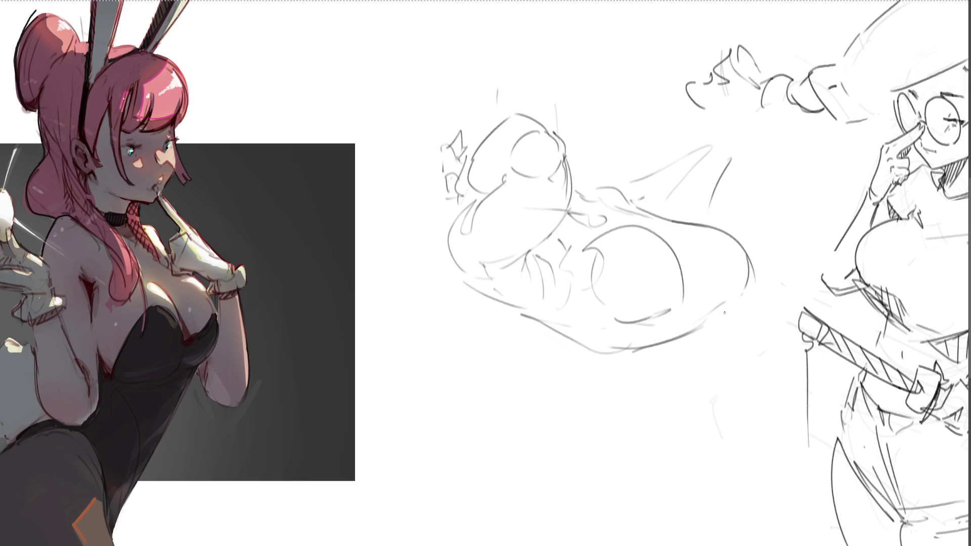
{"action": "left_click_drag", "start_coordinate": [737, 291], "coordinate": [708, 348]}
{"action": "mouse_move", "coordinate": [599, 345]}
{"action": "left_mouse_down"}
{"action": "mouse_move", "coordinate": [669, 417]}
{"action": "mouse_move", "coordinate": [729, 344]}
{"action": "left_mouse_up"}
{"action": "left_click_drag", "start_coordinate": [729, 349], "coordinate": [757, 338]}
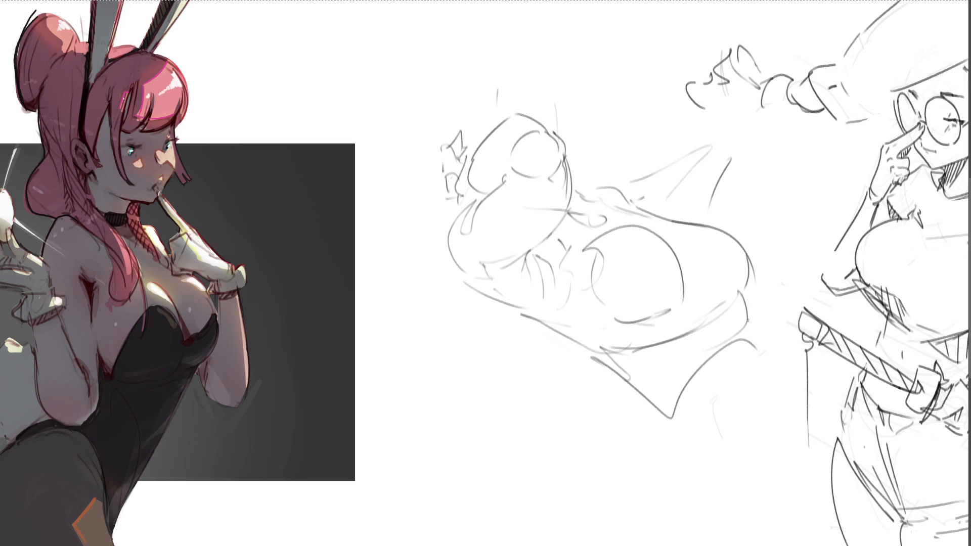
{"action": "left_click_drag", "start_coordinate": [737, 306], "coordinate": [749, 328]}
{"action": "left_click_drag", "start_coordinate": [748, 326], "coordinate": [770, 503]}
{"action": "left_click_drag", "start_coordinate": [596, 356], "coordinate": [637, 436]}
{"action": "mouse_move", "coordinate": [620, 388]}
{"action": "left_mouse_down"}
{"action": "mouse_move", "coordinate": [638, 483]}
{"action": "mouse_move", "coordinate": [728, 491]}
{"action": "left_mouse_up"}
Extend the arm lines to the bottom edge and add lines above the fist
{"action": "left_click_drag", "start_coordinate": [772, 399], "coordinate": [759, 459]}
{"action": "left_click_drag", "start_coordinate": [643, 447], "coordinate": [608, 524]}
{"action": "left_click_drag", "start_coordinate": [627, 480], "coordinate": [699, 545]}
{"action": "left_click_drag", "start_coordinate": [774, 506], "coordinate": [763, 545]}
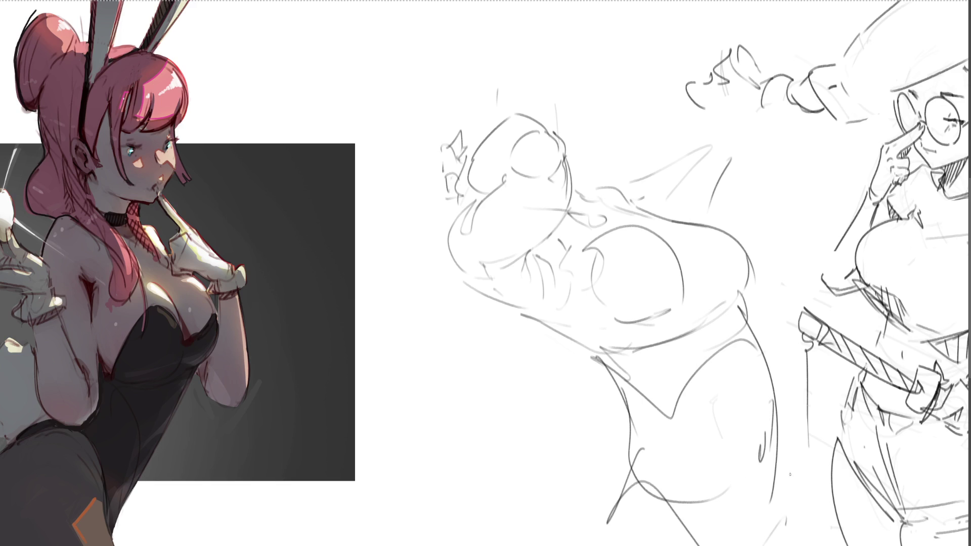
{"action": "left_click_drag", "start_coordinate": [789, 444], "coordinate": [790, 545]}
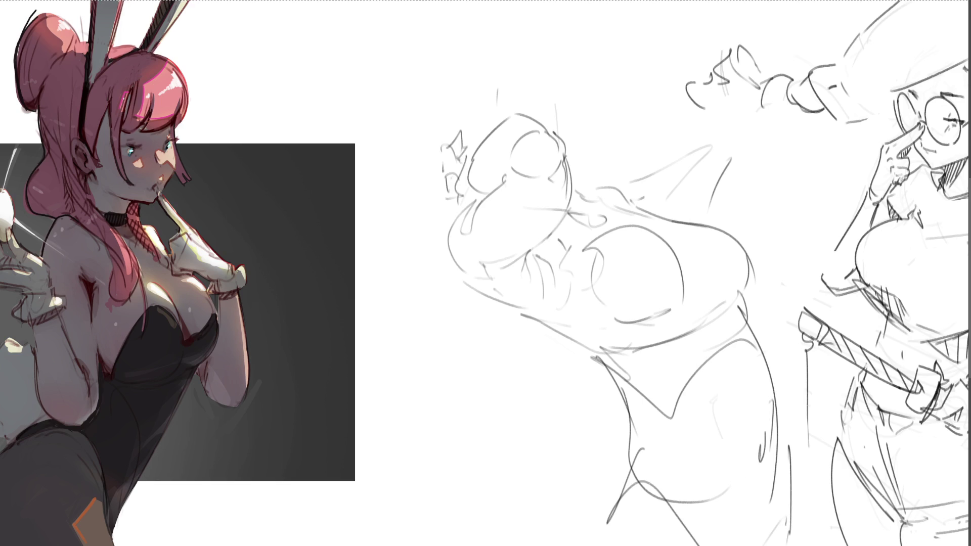
{"action": "left_click_drag", "start_coordinate": [568, 141], "coordinate": [595, 134]}
{"action": "left_click_drag", "start_coordinate": [583, 43], "coordinate": [592, 119]}
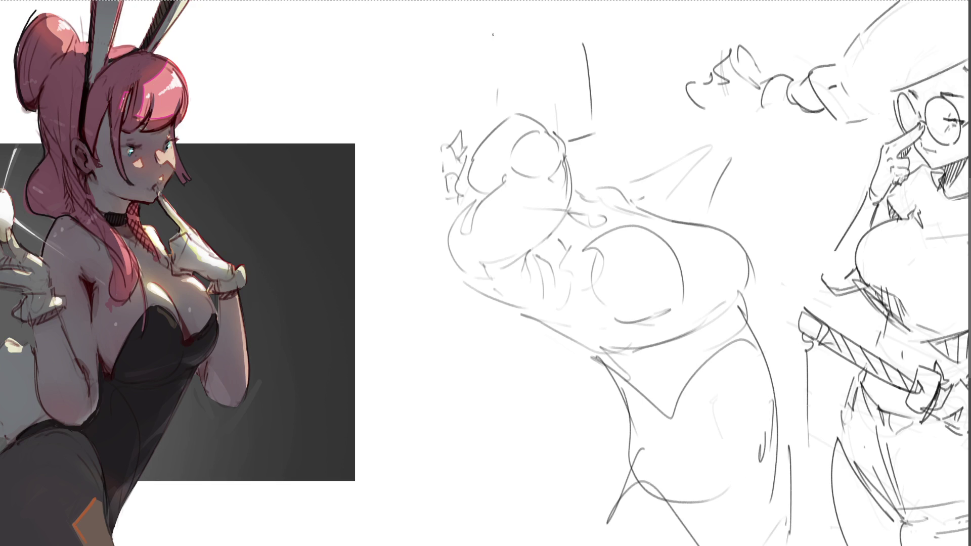
Sketch two tall ovals above the fist, then fade the middle figure to faint grey
{"action": "left_click_drag", "start_coordinate": [491, 35], "coordinate": [479, 109]}
{"action": "mouse_move", "coordinate": [493, 83]}
{"action": "left_mouse_down"}
{"action": "mouse_move", "coordinate": [484, 74]}
{"action": "mouse_move", "coordinate": [480, 99]}
{"action": "left_mouse_up"}
{"action": "left_click_drag", "start_coordinate": [509, 68], "coordinate": [539, 54]}
{"action": "left_click_drag", "start_coordinate": [567, 51], "coordinate": [592, 75]}
{"action": "left_click_drag", "start_coordinate": [534, 56], "coordinate": [605, 56]}
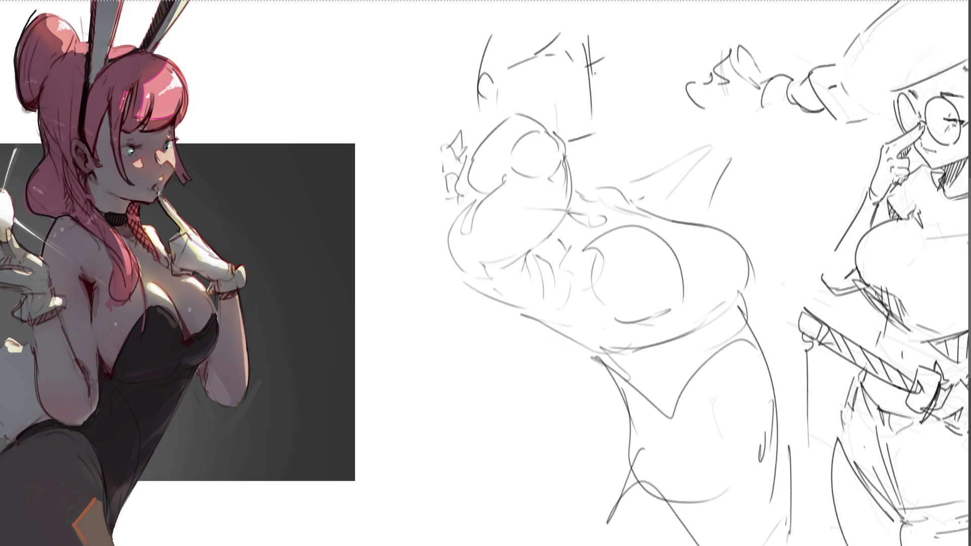
{"action": "mouse_move", "coordinate": [485, 74]}
{"action": "left_mouse_down"}
{"action": "mouse_move", "coordinate": [561, 32]}
{"action": "mouse_move", "coordinate": [606, 106]}
{"action": "mouse_move", "coordinate": [608, 48]}
{"action": "mouse_move", "coordinate": [592, 57]}
{"action": "left_mouse_up"}
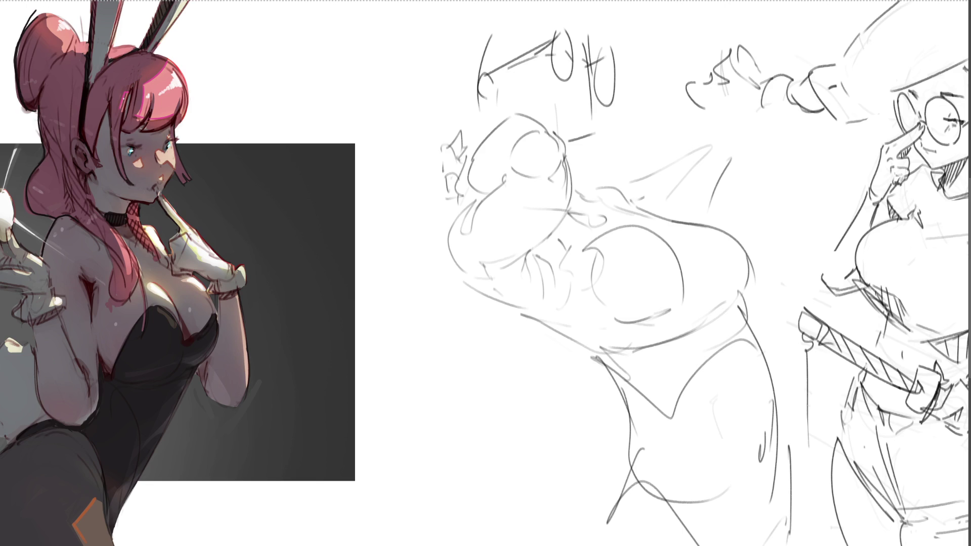
{"action": "mouse_move", "coordinate": [574, 342]}
{"action": "left_mouse_down"}
{"action": "mouse_move", "coordinate": [553, 336]}
{"action": "mouse_move", "coordinate": [661, 368]}
{"action": "mouse_move", "coordinate": [588, 267]}
{"action": "mouse_move", "coordinate": [715, 499]}
{"action": "mouse_move", "coordinate": [736, 217]}
{"action": "mouse_move", "coordinate": [561, 377]}
{"action": "mouse_move", "coordinate": [736, 500]}
{"action": "left_mouse_up"}
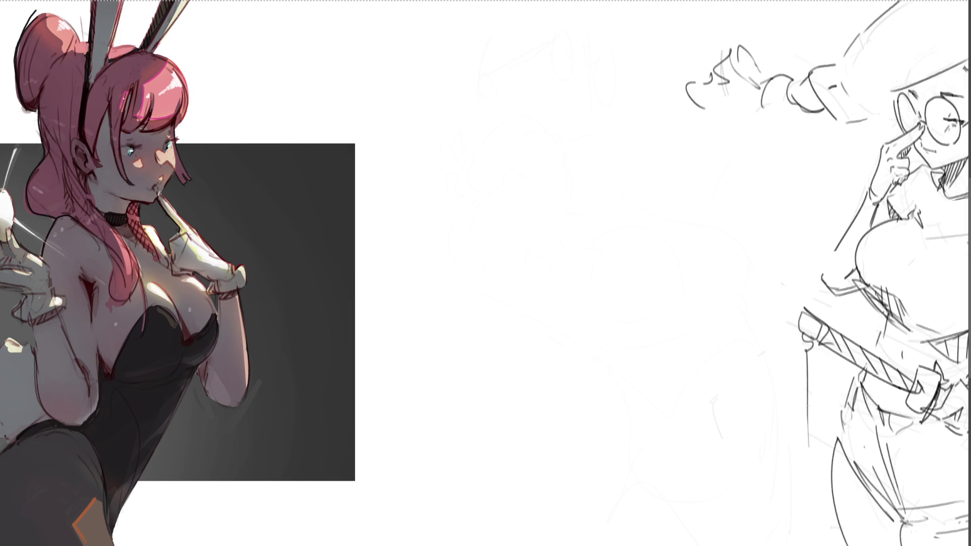
Rough in the upper arm, elbow bend and rising forearm over the faded sketch
{"action": "left_click_drag", "start_coordinate": [457, 84], "coordinate": [449, 126]}
{"action": "mouse_move", "coordinate": [460, 98]}
{"action": "left_mouse_down"}
{"action": "mouse_move", "coordinate": [466, 89]}
{"action": "mouse_move", "coordinate": [510, 114]}
{"action": "mouse_move", "coordinate": [453, 134]}
{"action": "mouse_move", "coordinate": [464, 158]}
{"action": "mouse_move", "coordinate": [498, 127]}
{"action": "mouse_move", "coordinate": [505, 212]}
{"action": "left_mouse_up"}
{"action": "left_click_drag", "start_coordinate": [448, 164], "coordinate": [465, 260]}
{"action": "mouse_move", "coordinate": [506, 193]}
{"action": "left_mouse_down"}
{"action": "mouse_move", "coordinate": [485, 311]}
{"action": "mouse_move", "coordinate": [557, 110]}
{"action": "left_mouse_up"}
{"action": "mouse_move", "coordinate": [551, 132]}
{"action": "left_mouse_down"}
{"action": "mouse_move", "coordinate": [569, 175]}
{"action": "mouse_move", "coordinate": [528, 283]}
{"action": "mouse_move", "coordinate": [489, 310]}
{"action": "left_mouse_up"}
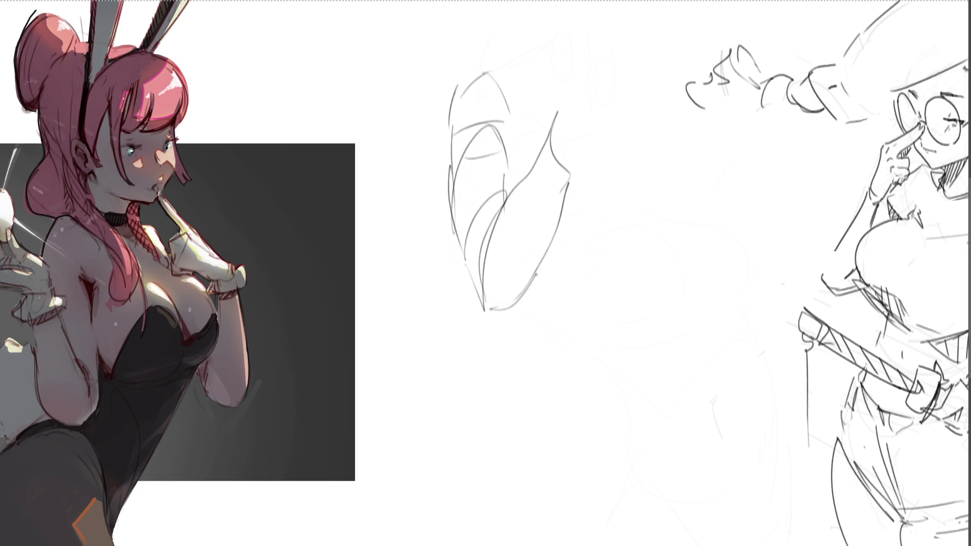
{"action": "left_click_drag", "start_coordinate": [535, 273], "coordinate": [535, 296]}
{"action": "mouse_move", "coordinate": [489, 315]}
{"action": "left_mouse_down"}
{"action": "mouse_move", "coordinate": [511, 321]}
{"action": "mouse_move", "coordinate": [546, 275]}
{"action": "mouse_move", "coordinate": [587, 152]}
{"action": "mouse_move", "coordinate": [576, 182]}
{"action": "left_mouse_up"}
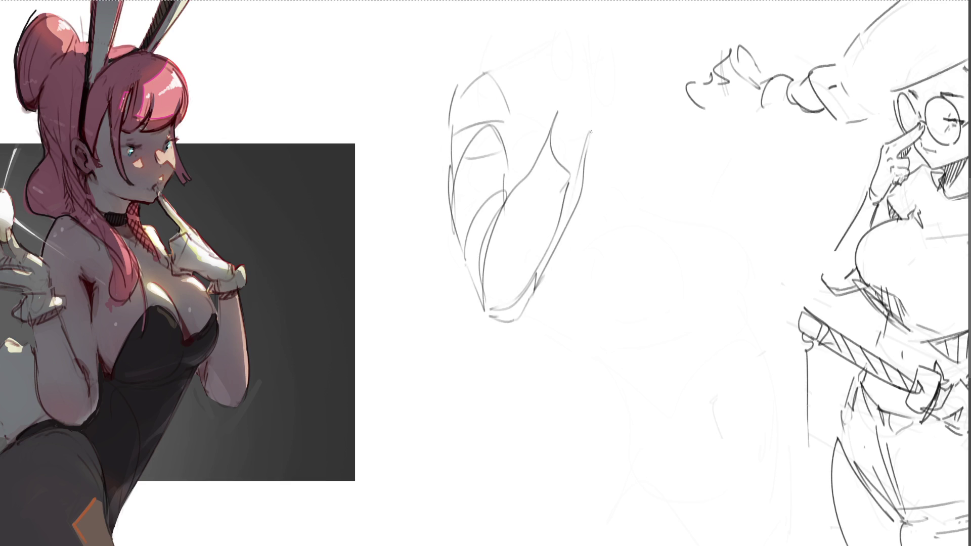
{"action": "left_click_drag", "start_coordinate": [586, 141], "coordinate": [556, 223]}
{"action": "mouse_move", "coordinate": [562, 110]}
{"action": "left_mouse_down"}
{"action": "mouse_move", "coordinate": [592, 82]}
{"action": "mouse_move", "coordinate": [583, 140]}
{"action": "left_mouse_up"}
{"action": "left_click_drag", "start_coordinate": [568, 160], "coordinate": [587, 167]}
Block in the fist's top, sides, lower edge and knuckles, plus a trial stroke below
{"action": "left_click_drag", "start_coordinate": [579, 89], "coordinate": [625, 75]}
{"action": "left_click_drag", "start_coordinate": [626, 75], "coordinate": [630, 141]}
{"action": "left_click_drag", "start_coordinate": [622, 159], "coordinate": [620, 168]}
{"action": "mouse_move", "coordinate": [625, 75]}
{"action": "left_mouse_down"}
{"action": "mouse_move", "coordinate": [645, 103]}
{"action": "mouse_move", "coordinate": [641, 136]}
{"action": "left_mouse_up"}
{"action": "left_click_drag", "start_coordinate": [592, 159], "coordinate": [625, 168]}
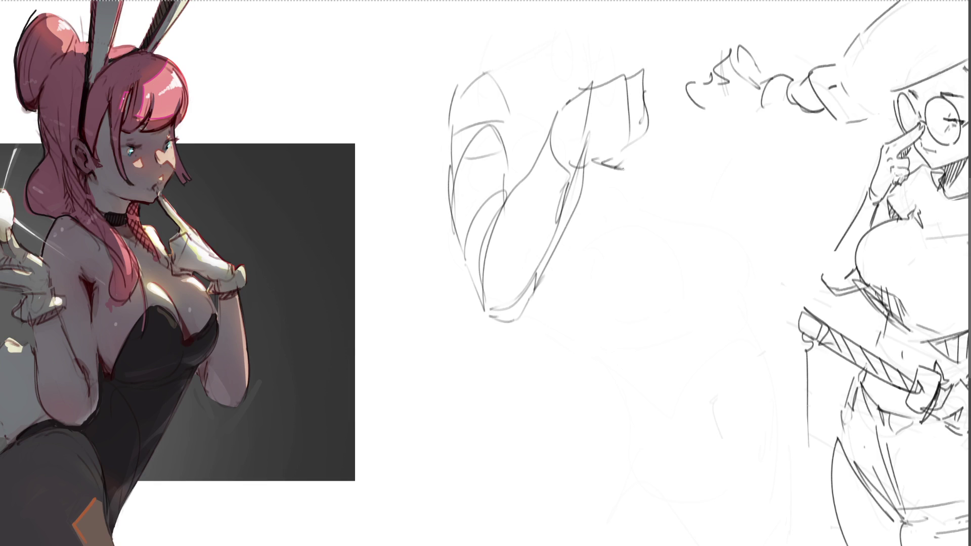
{"action": "left_click_drag", "start_coordinate": [641, 110], "coordinate": [640, 173]}
{"action": "left_click_drag", "start_coordinate": [640, 76], "coordinate": [648, 151]}
{"action": "left_click_drag", "start_coordinate": [596, 75], "coordinate": [618, 61]}
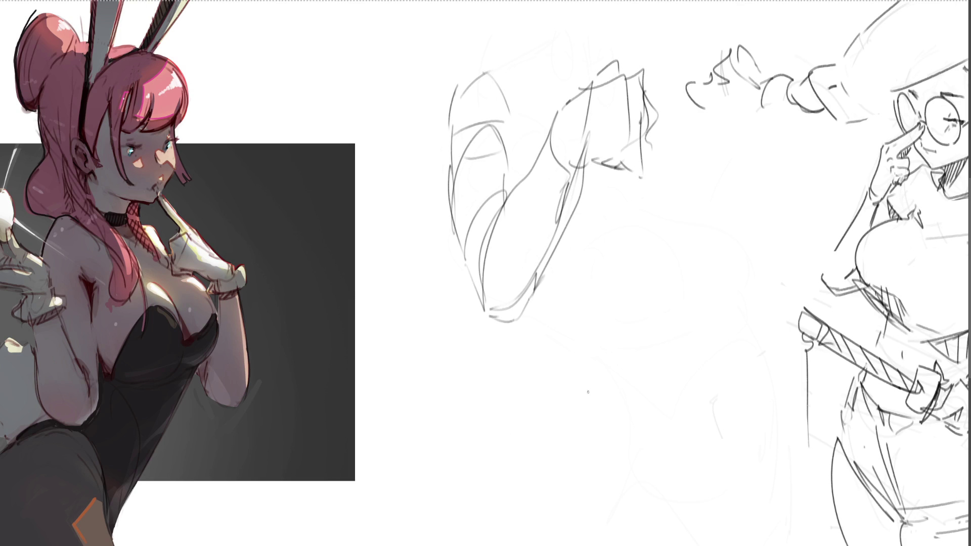
{"action": "left_click_drag", "start_coordinate": [587, 392], "coordinate": [506, 427]}
Undo the trial arm and fist strokes to restore the earlier middle figure sketch
{"action": "key", "text": "ctrl+z"}
{"action": "key", "text": "ctrl+z"}
{"action": "key", "text": "ctrl+z"}
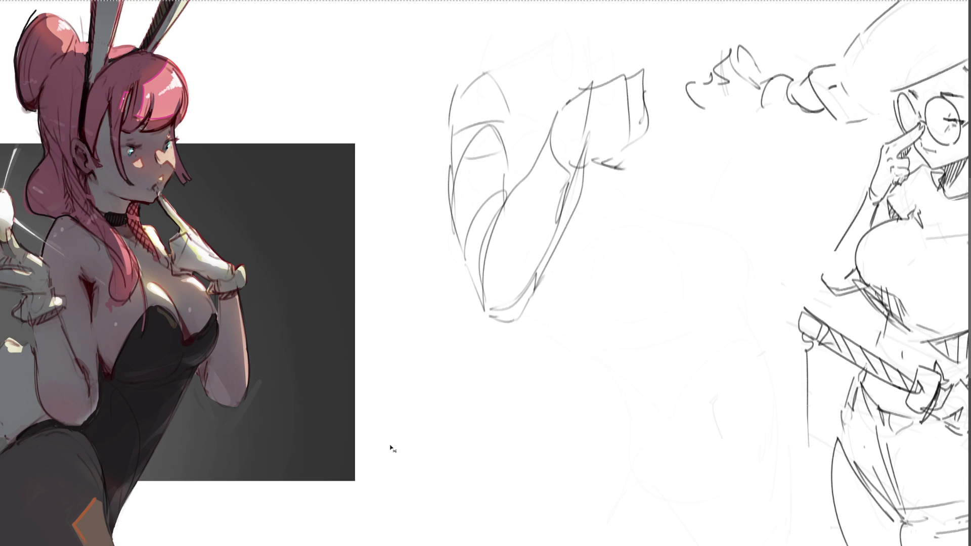
{"action": "key", "text": "ctrl+z"}
{"action": "key", "text": "ctrl+z"}
{"action": "key", "text": "ctrl+z"}
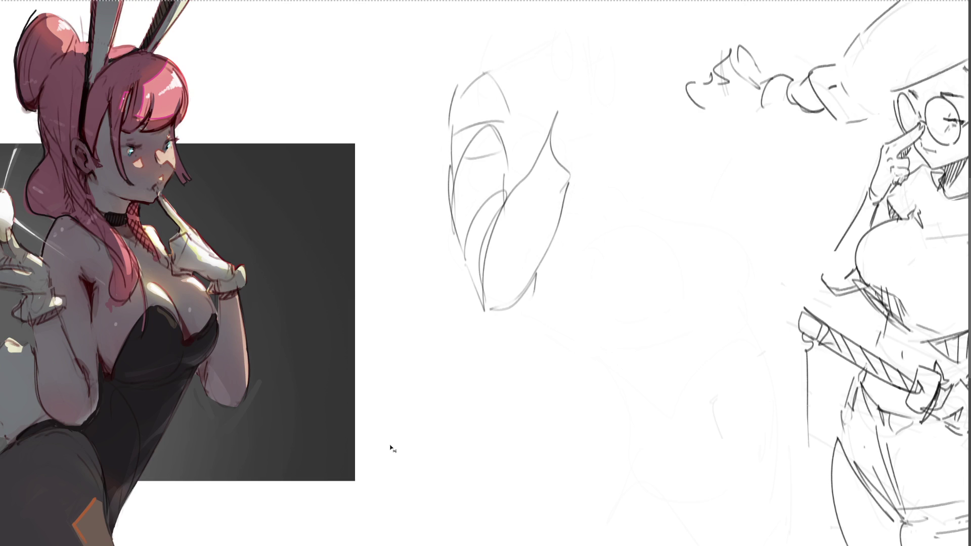
{"action": "key", "text": "ctrl+z"}
{"action": "key", "text": "ctrl+z"}
{"action": "key", "text": "ctrl+z"}
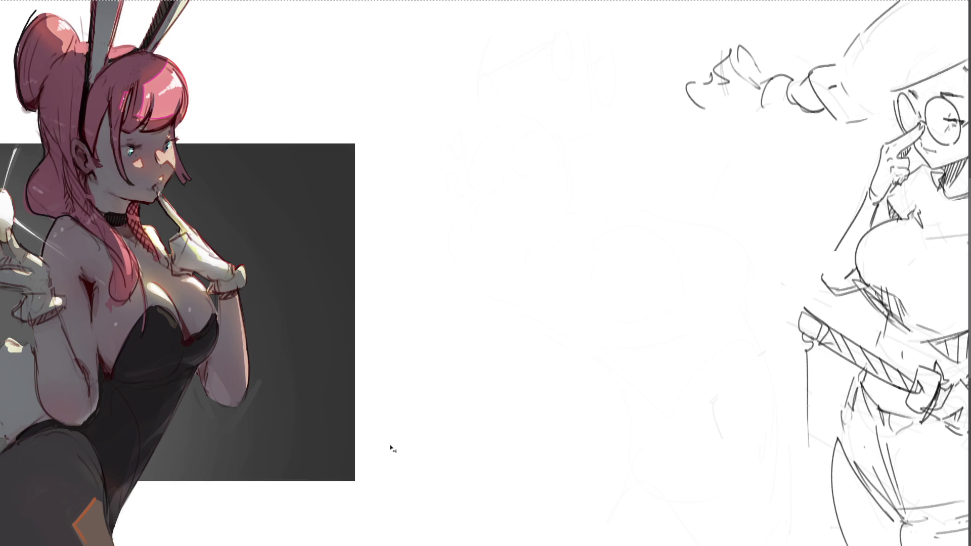
{"action": "key", "text": "ctrl+shift+z"}
{"action": "key", "text": "ctrl+shift+z"}
{"action": "key", "text": "ctrl+shift+z"}
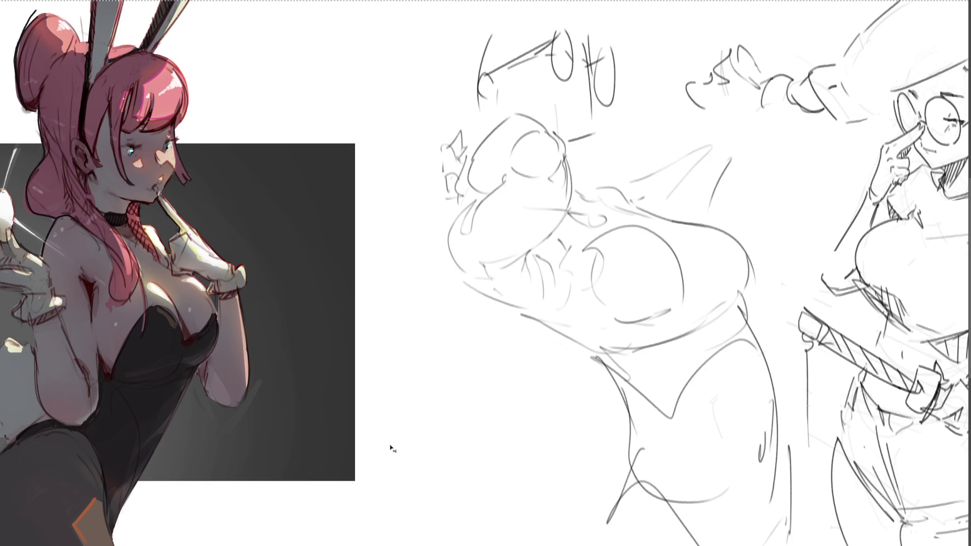
{"action": "key", "text": "ctrl+z"}
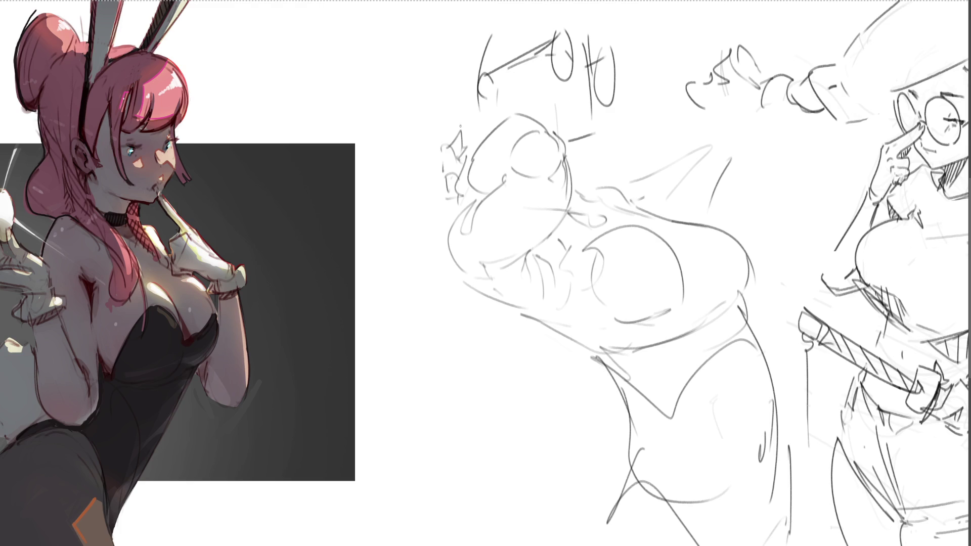
Sketch a hand at left and an arm reaching up to the right with raised hands
{"action": "mouse_move", "coordinate": [456, 114]}
{"action": "left_mouse_down"}
{"action": "mouse_move", "coordinate": [468, 153]}
{"action": "mouse_move", "coordinate": [401, 201]}
{"action": "left_mouse_up"}
{"action": "left_click_drag", "start_coordinate": [428, 199], "coordinate": [430, 215]}
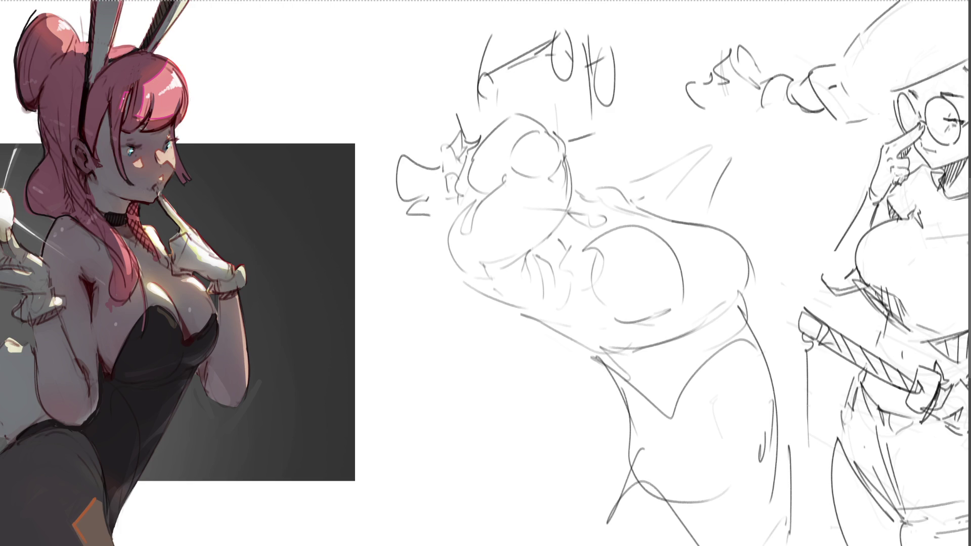
{"action": "mouse_move", "coordinate": [614, 177]}
{"action": "left_mouse_down"}
{"action": "mouse_move", "coordinate": [577, 184]}
{"action": "mouse_move", "coordinate": [623, 192]}
{"action": "mouse_move", "coordinate": [612, 170]}
{"action": "mouse_move", "coordinate": [581, 160]}
{"action": "mouse_move", "coordinate": [649, 106]}
{"action": "mouse_move", "coordinate": [684, 92]}
{"action": "mouse_move", "coordinate": [738, 92]}
{"action": "left_mouse_up"}
{"action": "left_click_drag", "start_coordinate": [749, 91], "coordinate": [750, 103]}
{"action": "mouse_move", "coordinate": [630, 166]}
{"action": "left_mouse_down"}
{"action": "mouse_move", "coordinate": [691, 131]}
{"action": "mouse_move", "coordinate": [694, 141]}
{"action": "left_mouse_up"}
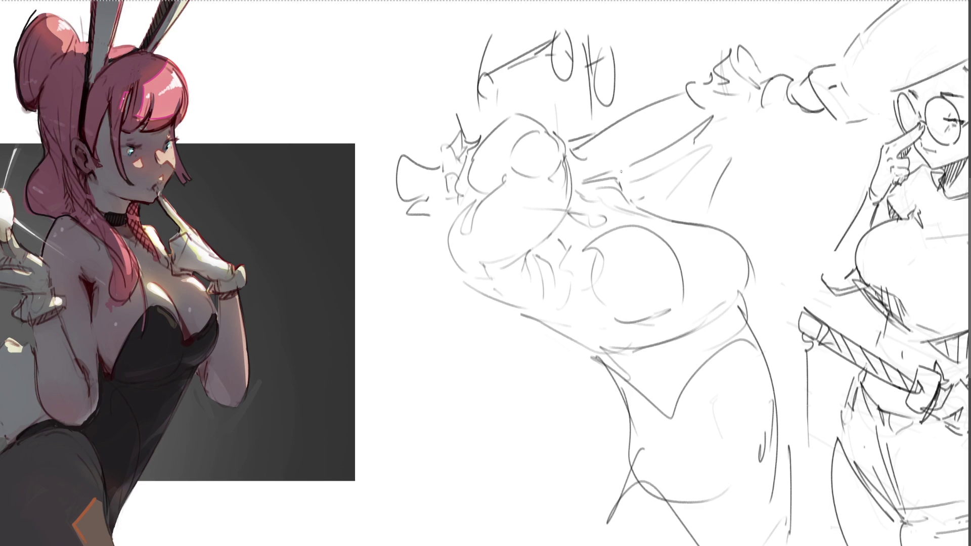
{"action": "left_click_drag", "start_coordinate": [621, 171], "coordinate": [652, 158]}
{"action": "mouse_move", "coordinate": [657, 212]}
{"action": "left_mouse_down"}
{"action": "mouse_move", "coordinate": [707, 171]}
{"action": "mouse_move", "coordinate": [758, 101]}
{"action": "left_mouse_up"}
{"action": "mouse_move", "coordinate": [723, 74]}
{"action": "left_mouse_down"}
{"action": "mouse_move", "coordinate": [758, 99]}
{"action": "mouse_move", "coordinate": [652, 104]}
{"action": "left_mouse_up"}
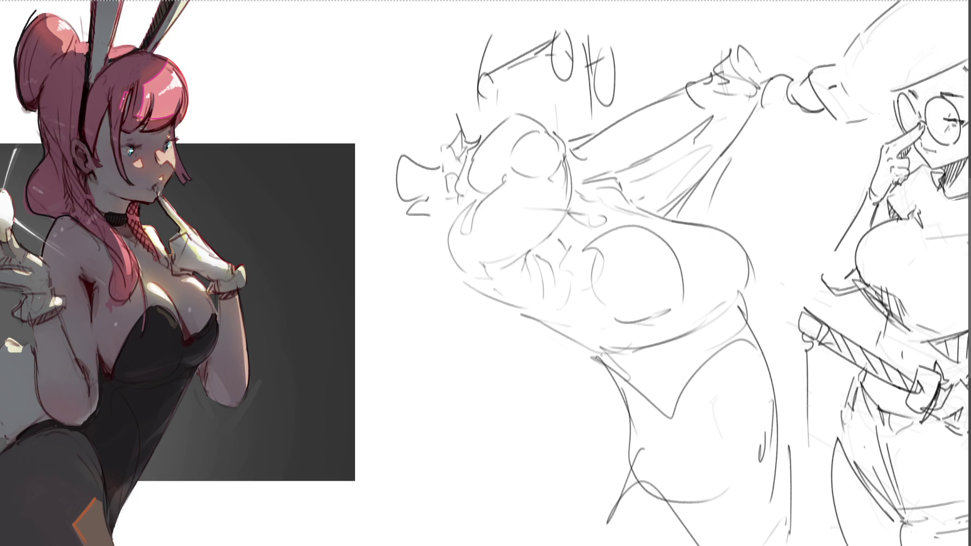
Rework the chest and torso curves, undoing the trial torso strokes
{"action": "mouse_move", "coordinate": [567, 204]}
{"action": "left_mouse_down"}
{"action": "mouse_move", "coordinate": [627, 226]}
{"action": "mouse_move", "coordinate": [643, 273]}
{"action": "left_mouse_up"}
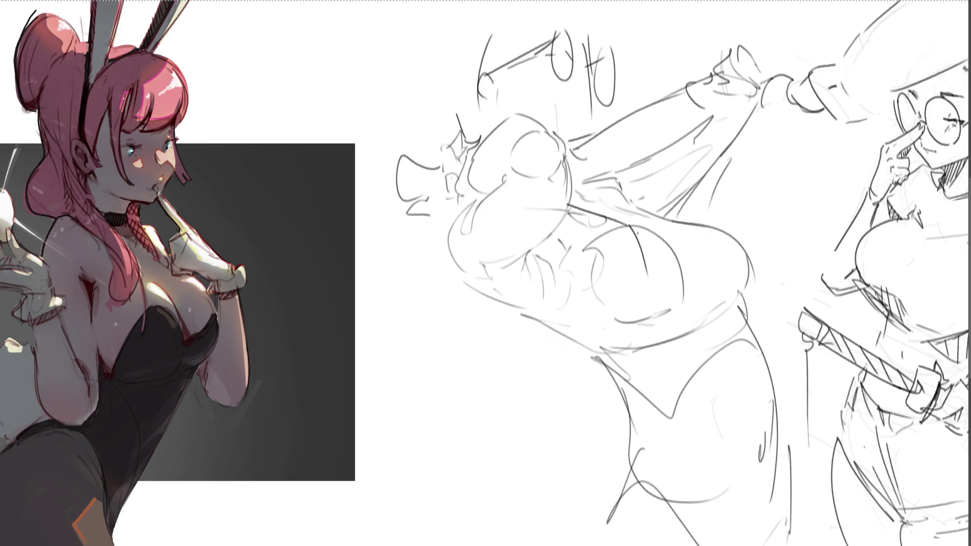
{"action": "mouse_move", "coordinate": [631, 225]}
{"action": "left_mouse_down"}
{"action": "mouse_move", "coordinate": [666, 273]}
{"action": "mouse_move", "coordinate": [615, 321]}
{"action": "left_mouse_up"}
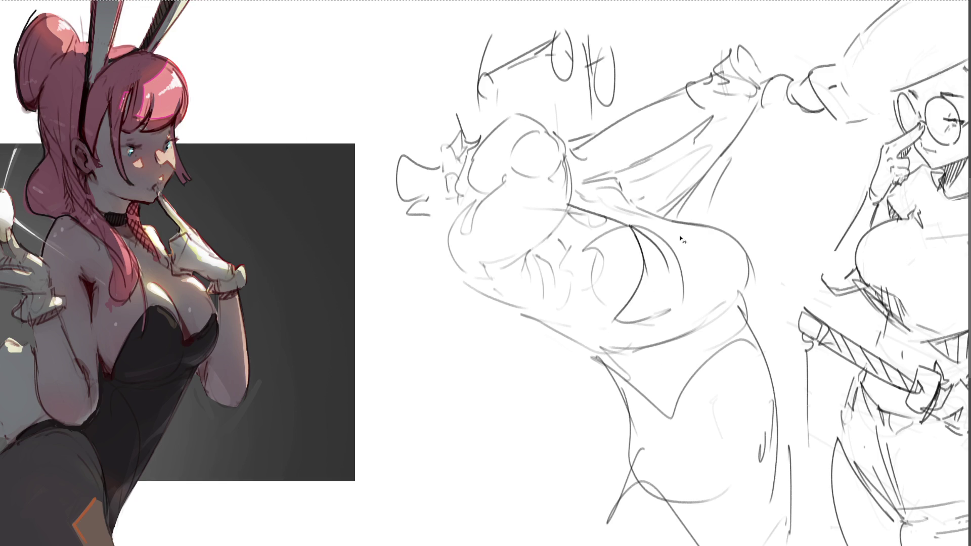
{"action": "key", "text": "ctrl+z"}
{"action": "key", "text": "ctrl+z"}
{"action": "mouse_move", "coordinate": [629, 225]}
{"action": "left_mouse_down"}
{"action": "mouse_move", "coordinate": [610, 309]}
{"action": "mouse_move", "coordinate": [664, 247]}
{"action": "mouse_move", "coordinate": [718, 241]}
{"action": "left_mouse_up"}
{"action": "key", "text": "ctrl+z"}
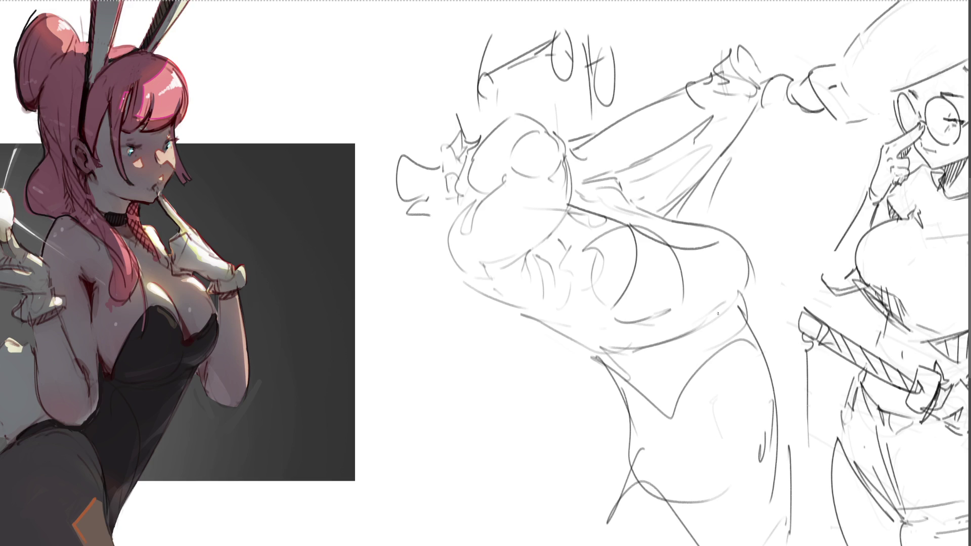
{"action": "mouse_move", "coordinate": [616, 306]}
{"action": "left_mouse_down"}
{"action": "mouse_move", "coordinate": [589, 347]}
{"action": "mouse_move", "coordinate": [749, 322]}
{"action": "mouse_move", "coordinate": [739, 299]}
{"action": "mouse_move", "coordinate": [746, 250]}
{"action": "mouse_move", "coordinate": [597, 181]}
{"action": "mouse_move", "coordinate": [601, 193]}
{"action": "mouse_move", "coordinate": [740, 248]}
{"action": "mouse_move", "coordinate": [752, 285]}
{"action": "left_mouse_up"}
{"action": "key", "text": "ctrl+z"}
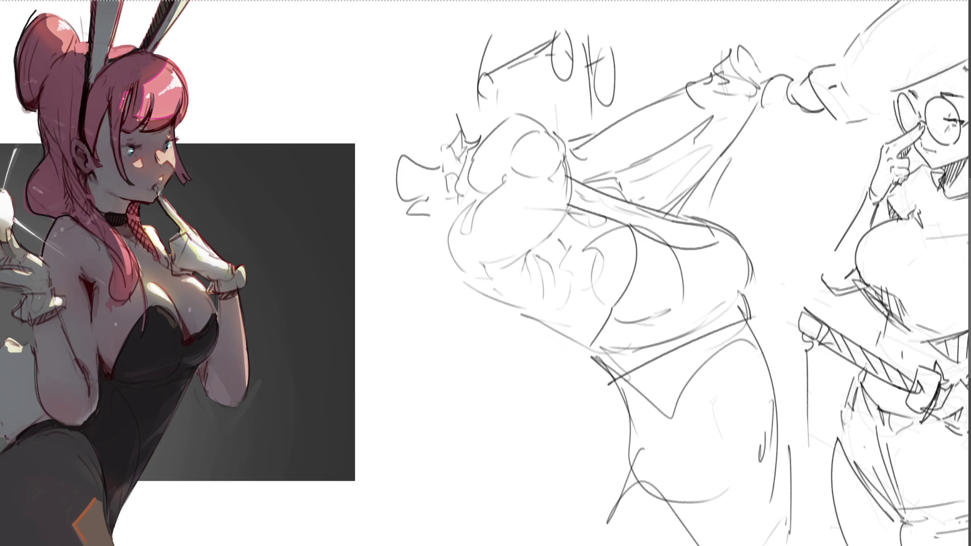
{"action": "mouse_move", "coordinate": [632, 200]}
{"action": "left_mouse_down"}
{"action": "mouse_move", "coordinate": [703, 226]}
{"action": "mouse_move", "coordinate": [632, 221]}
{"action": "mouse_move", "coordinate": [642, 238]}
{"action": "mouse_move", "coordinate": [551, 243]}
{"action": "left_mouse_up"}
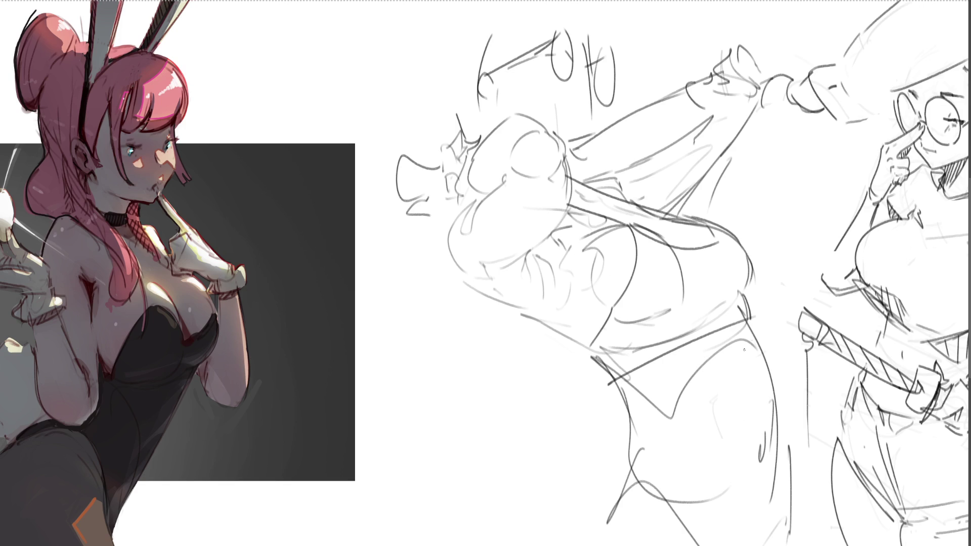
Outline the hip, both legs and the side of the head
{"action": "left_click_drag", "start_coordinate": [752, 323], "coordinate": [767, 497]}
{"action": "mouse_move", "coordinate": [609, 384]}
{"action": "left_mouse_down"}
{"action": "mouse_move", "coordinate": [627, 452]}
{"action": "mouse_move", "coordinate": [614, 486]}
{"action": "mouse_move", "coordinate": [626, 532]}
{"action": "left_mouse_up"}
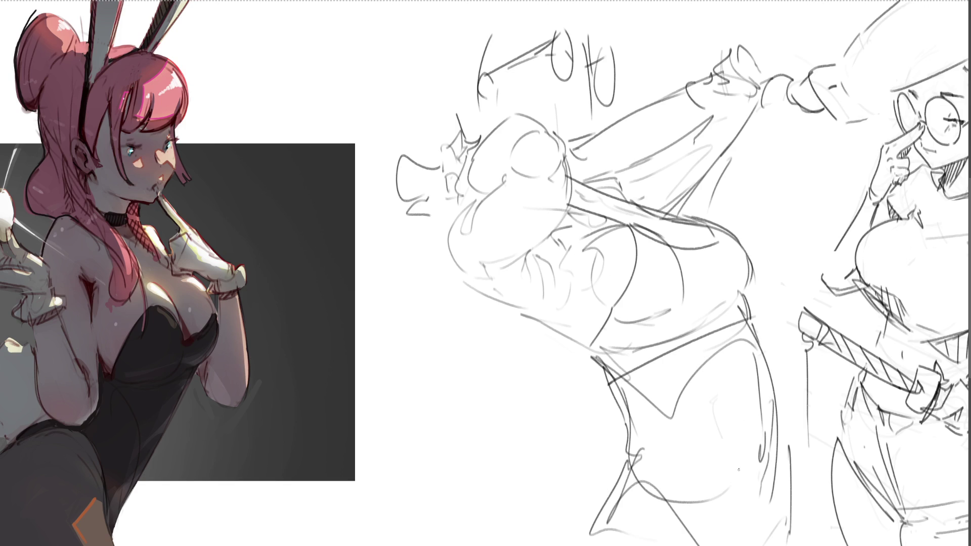
{"action": "left_click_drag", "start_coordinate": [769, 388], "coordinate": [803, 538]}
{"action": "left_click_drag", "start_coordinate": [793, 439], "coordinate": [801, 545]}
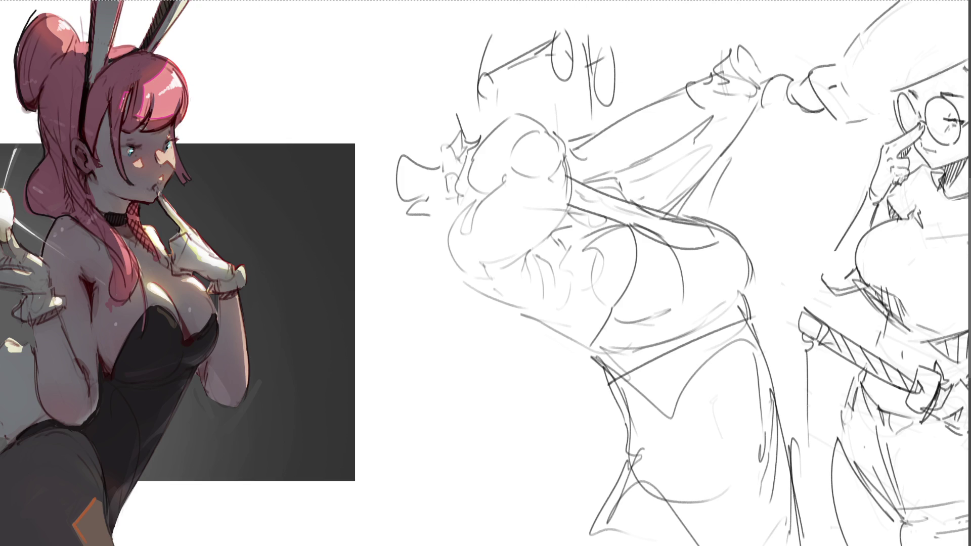
{"action": "mouse_move", "coordinate": [572, 33]}
{"action": "left_mouse_down"}
{"action": "mouse_move", "coordinate": [579, 81]}
{"action": "mouse_move", "coordinate": [594, 66]}
{"action": "left_mouse_up"}
{"action": "left_click_drag", "start_coordinate": [591, 74], "coordinate": [589, 96]}
{"action": "mouse_move", "coordinate": [589, 95]}
{"action": "left_mouse_down"}
{"action": "mouse_move", "coordinate": [591, 109]}
{"action": "mouse_move", "coordinate": [581, 105]}
{"action": "mouse_move", "coordinate": [588, 132]}
{"action": "left_mouse_up"}
{"action": "left_click_drag", "start_coordinate": [558, 56], "coordinate": [566, 67]}
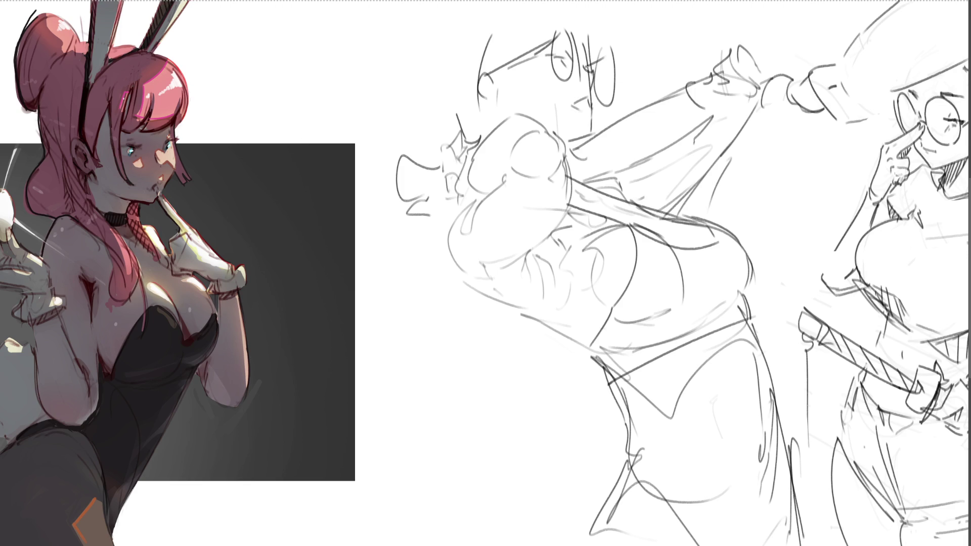
Draw the back of the head, ear and left side, then delete the whole middle sketch
{"action": "left_click_drag", "start_coordinate": [612, 12], "coordinate": [621, 56]}
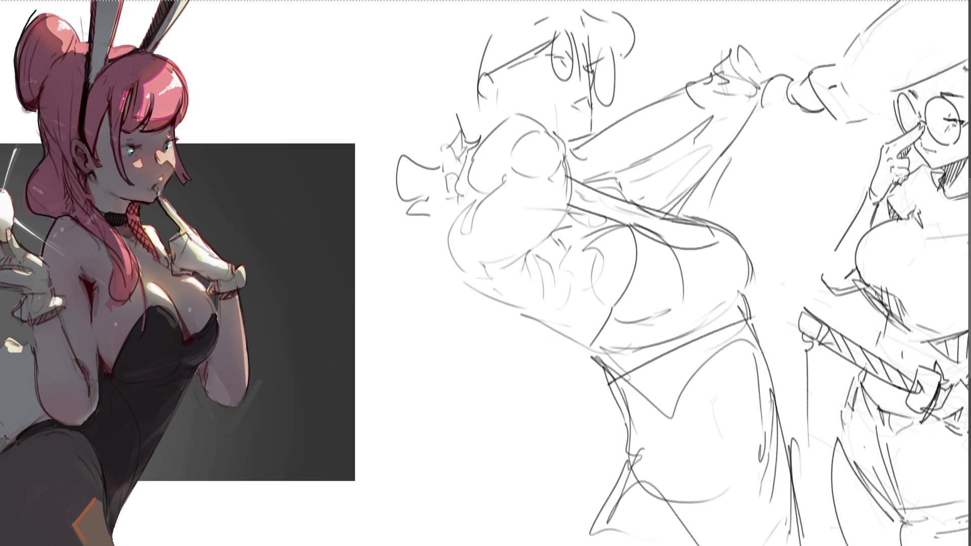
{"action": "left_click_drag", "start_coordinate": [426, 51], "coordinate": [464, 135]}
{"action": "mouse_move", "coordinate": [429, 48]}
{"action": "left_mouse_down"}
{"action": "mouse_move", "coordinate": [424, 72]}
{"action": "mouse_move", "coordinate": [486, 107]}
{"action": "mouse_move", "coordinate": [497, 101]}
{"action": "left_mouse_up"}
{"action": "left_click_drag", "start_coordinate": [477, 70], "coordinate": [491, 91]}
{"action": "left_click_drag", "start_coordinate": [486, 100], "coordinate": [501, 97]}
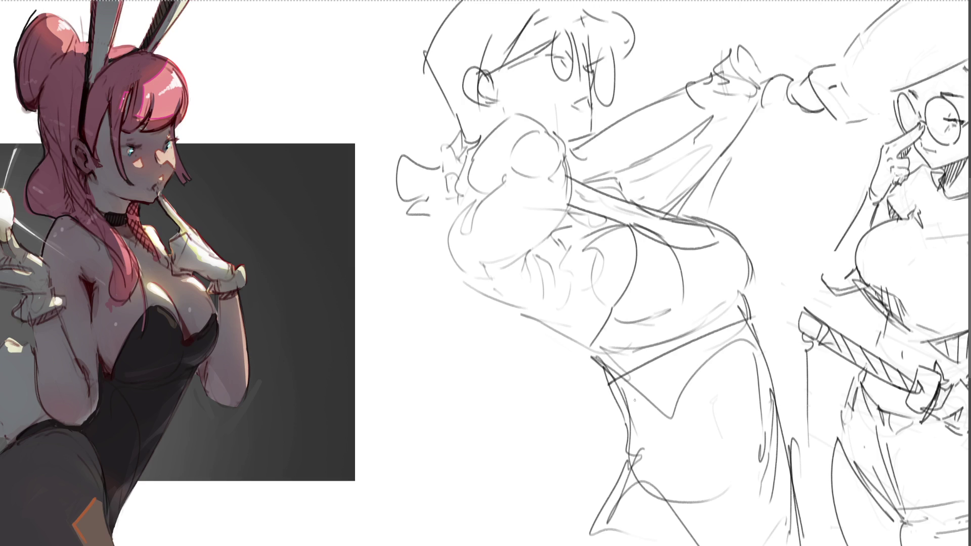
{"action": "mouse_move", "coordinate": [482, 194]}
{"action": "left_mouse_down"}
{"action": "mouse_move", "coordinate": [453, 212]}
{"action": "mouse_move", "coordinate": [455, 277]}
{"action": "mouse_move", "coordinate": [607, 366]}
{"action": "left_mouse_up"}
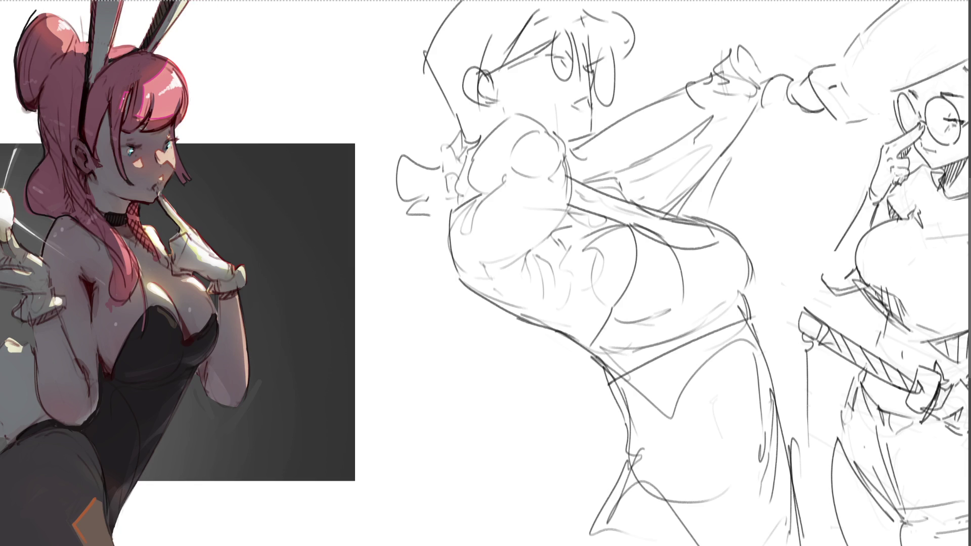
{"action": "key", "text": "Delete"}
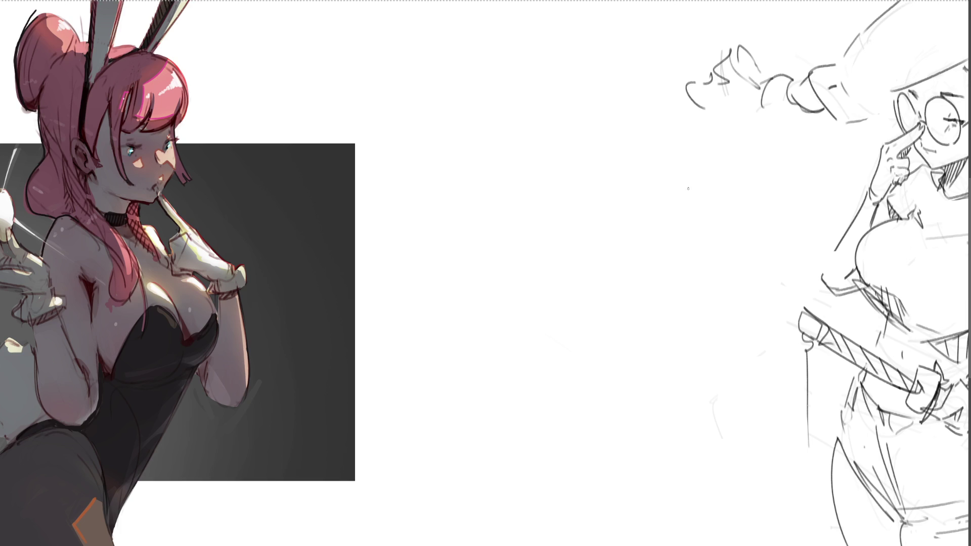
Block in the fist's end oval and a forearm cylinder leading left
{"action": "mouse_move", "coordinate": [687, 188]}
{"action": "left_mouse_down"}
{"action": "mouse_move", "coordinate": [732, 235]}
{"action": "mouse_move", "coordinate": [692, 180]}
{"action": "left_mouse_up"}
{"action": "mouse_move", "coordinate": [691, 213]}
{"action": "left_mouse_down"}
{"action": "mouse_move", "coordinate": [706, 231]}
{"action": "mouse_move", "coordinate": [654, 250]}
{"action": "left_mouse_up"}
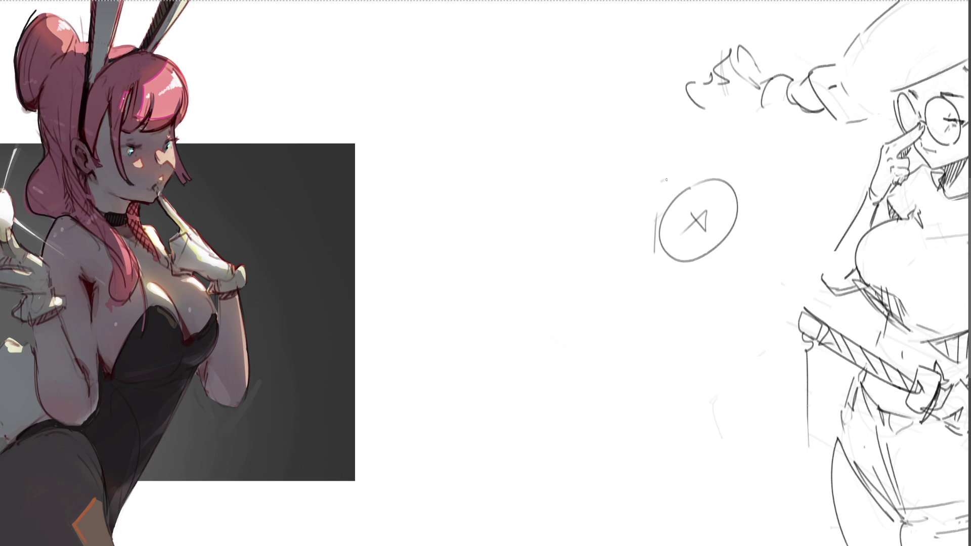
{"action": "left_click_drag", "start_coordinate": [666, 180], "coordinate": [656, 208]}
{"action": "mouse_move", "coordinate": [652, 178]}
{"action": "left_mouse_down"}
{"action": "mouse_move", "coordinate": [665, 169]}
{"action": "mouse_move", "coordinate": [731, 183]}
{"action": "mouse_move", "coordinate": [618, 200]}
{"action": "left_mouse_up"}
{"action": "mouse_move", "coordinate": [618, 202]}
{"action": "left_mouse_down"}
{"action": "mouse_move", "coordinate": [632, 241]}
{"action": "mouse_move", "coordinate": [649, 240]}
{"action": "mouse_move", "coordinate": [660, 257]}
{"action": "left_mouse_up"}
{"action": "left_click_drag", "start_coordinate": [609, 218], "coordinate": [659, 257]}
{"action": "mouse_move", "coordinate": [620, 201]}
{"action": "left_mouse_down"}
{"action": "mouse_move", "coordinate": [525, 226]}
{"action": "mouse_move", "coordinate": [610, 269]}
{"action": "mouse_move", "coordinate": [665, 258]}
{"action": "mouse_move", "coordinate": [680, 270]}
{"action": "left_mouse_up"}
{"action": "mouse_move", "coordinate": [613, 266]}
{"action": "left_mouse_down"}
{"action": "mouse_move", "coordinate": [647, 264]}
{"action": "mouse_move", "coordinate": [550, 277]}
{"action": "mouse_move", "coordinate": [515, 226]}
{"action": "left_mouse_up"}
Draw the upper arm cylinder down to the elbow and shape the elbow bend
{"action": "mouse_move", "coordinate": [457, 115]}
{"action": "left_mouse_down"}
{"action": "mouse_move", "coordinate": [467, 116]}
{"action": "mouse_move", "coordinate": [457, 212]}
{"action": "mouse_move", "coordinate": [491, 192]}
{"action": "left_mouse_up"}
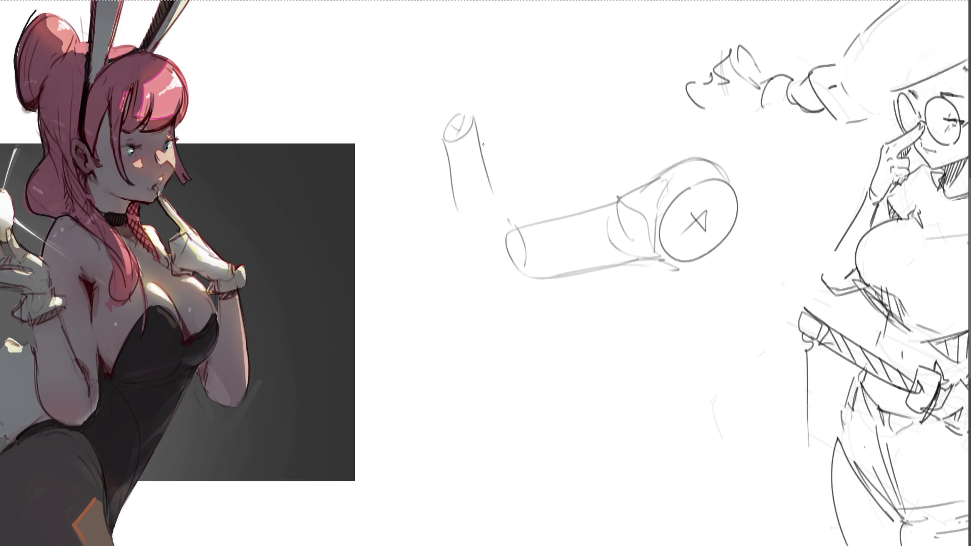
{"action": "left_click_drag", "start_coordinate": [482, 144], "coordinate": [505, 238]}
{"action": "left_click_drag", "start_coordinate": [494, 183], "coordinate": [523, 246]}
{"action": "mouse_move", "coordinate": [450, 171]}
{"action": "left_mouse_down"}
{"action": "mouse_move", "coordinate": [478, 281]}
{"action": "mouse_move", "coordinate": [493, 292]}
{"action": "mouse_move", "coordinate": [547, 279]}
{"action": "left_mouse_up"}
{"action": "mouse_move", "coordinate": [470, 267]}
{"action": "left_mouse_down"}
{"action": "mouse_move", "coordinate": [493, 293]}
{"action": "mouse_move", "coordinate": [578, 266]}
{"action": "left_mouse_up"}
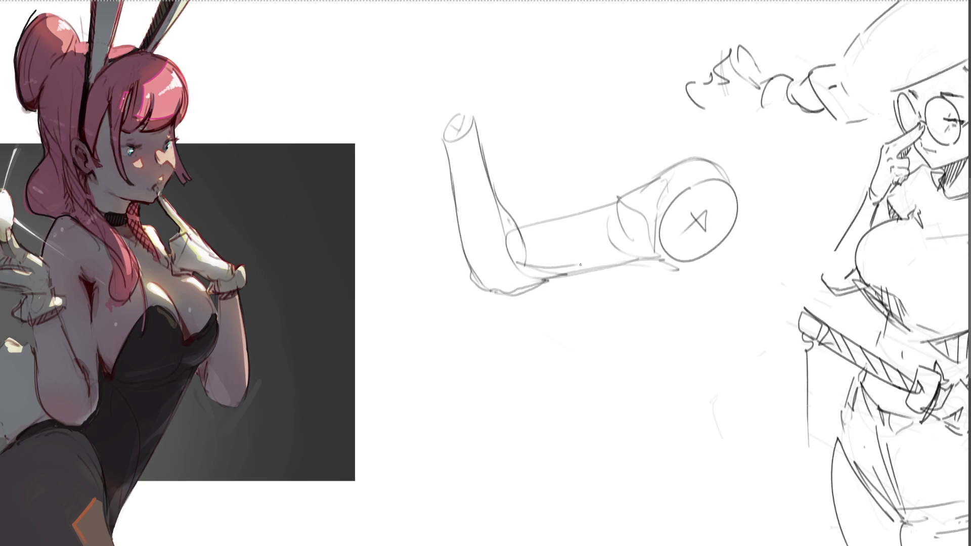
{"action": "mouse_move", "coordinate": [525, 247]}
{"action": "left_mouse_down"}
{"action": "mouse_move", "coordinate": [521, 228]}
{"action": "mouse_move", "coordinate": [615, 202]}
{"action": "left_mouse_up"}
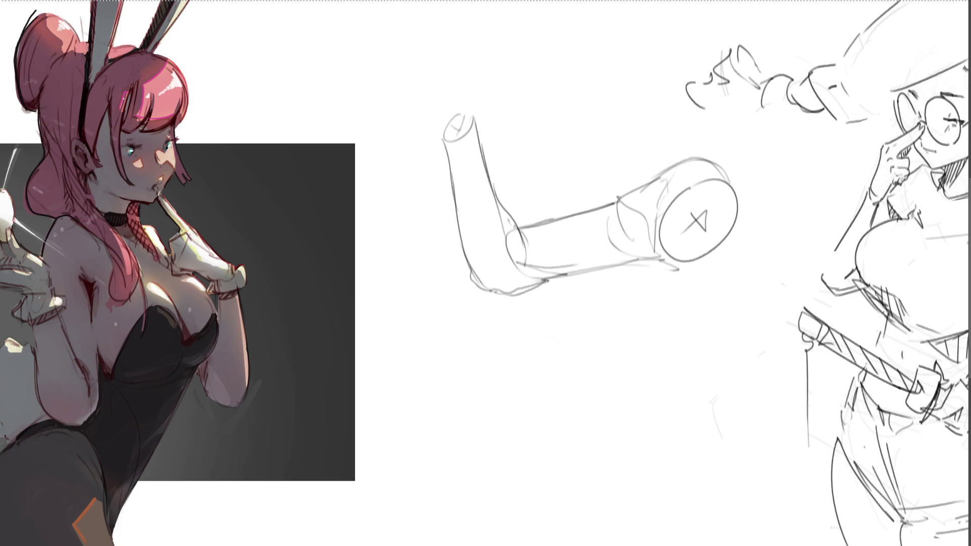
{"action": "left_click_drag", "start_coordinate": [521, 228], "coordinate": [516, 275]}
{"action": "left_click_drag", "start_coordinate": [501, 202], "coordinate": [488, 182]}
Block in the raised hand as a small cylinder and sketch the fist around it
{"action": "mouse_move", "coordinate": [442, 127]}
{"action": "left_mouse_down"}
{"action": "mouse_move", "coordinate": [440, 93]}
{"action": "mouse_move", "coordinate": [462, 92]}
{"action": "left_mouse_up"}
{"action": "mouse_move", "coordinate": [447, 38]}
{"action": "left_mouse_down"}
{"action": "mouse_move", "coordinate": [442, 89]}
{"action": "mouse_move", "coordinate": [481, 32]}
{"action": "left_mouse_up"}
{"action": "left_click_drag", "start_coordinate": [483, 34], "coordinate": [474, 92]}
{"action": "left_click_drag", "start_coordinate": [460, 93], "coordinate": [479, 86]}
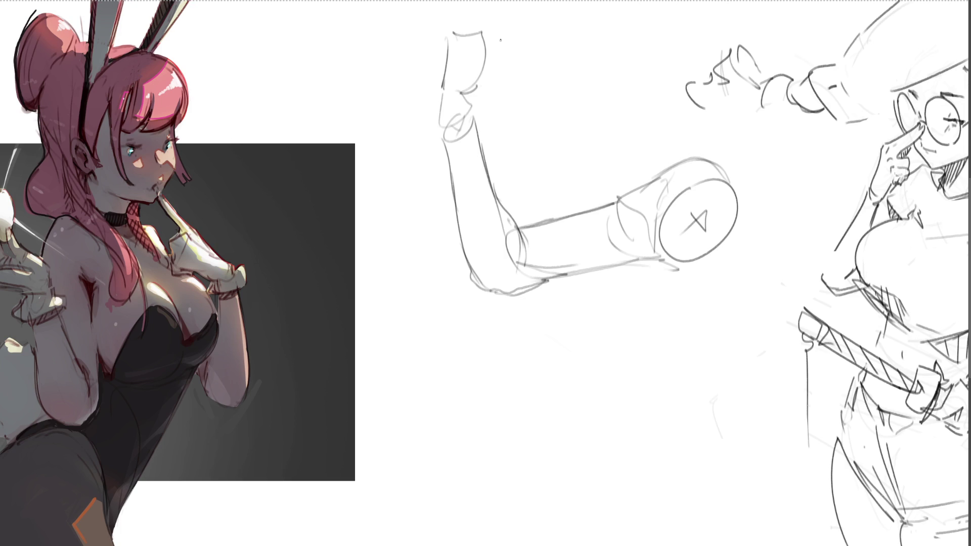
{"action": "mouse_move", "coordinate": [500, 42]}
{"action": "left_mouse_down"}
{"action": "mouse_move", "coordinate": [503, 63]}
{"action": "mouse_move", "coordinate": [518, 59]}
{"action": "mouse_move", "coordinate": [516, 78]}
{"action": "left_mouse_up"}
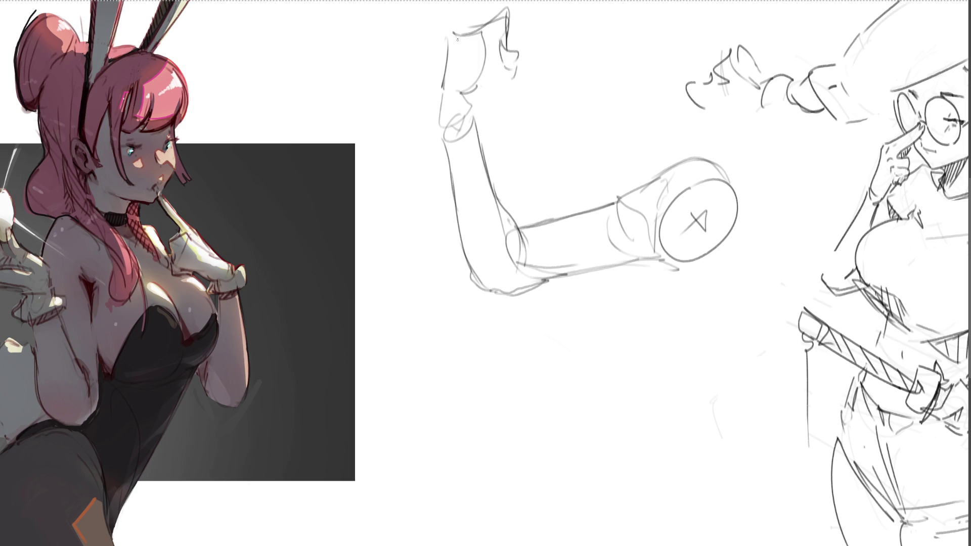
{"action": "mouse_move", "coordinate": [446, 49]}
{"action": "left_mouse_down"}
{"action": "mouse_move", "coordinate": [455, 72]}
{"action": "mouse_move", "coordinate": [487, 70]}
{"action": "left_mouse_up"}
{"action": "mouse_move", "coordinate": [501, 63]}
{"action": "left_mouse_down"}
{"action": "mouse_move", "coordinate": [493, 101]}
{"action": "mouse_move", "coordinate": [461, 103]}
{"action": "mouse_move", "coordinate": [490, 104]}
{"action": "left_mouse_up"}
{"action": "mouse_move", "coordinate": [465, 98]}
{"action": "left_mouse_down"}
{"action": "mouse_move", "coordinate": [485, 112]}
{"action": "mouse_move", "coordinate": [467, 129]}
{"action": "left_mouse_up"}
{"action": "left_click_drag", "start_coordinate": [512, 75], "coordinate": [493, 97]}
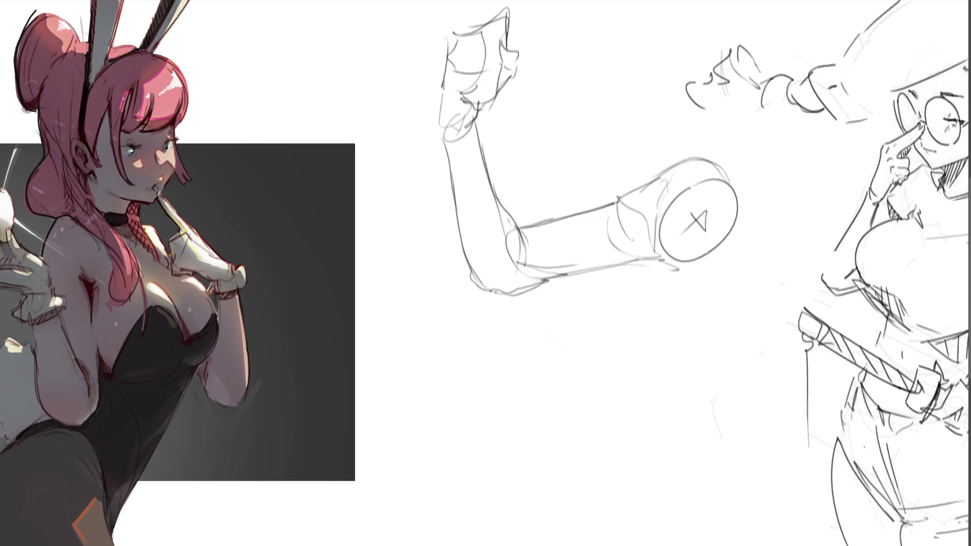
Darken the hand and wrist edges and add knuckle detail to the fist
{"action": "left_click_drag", "start_coordinate": [445, 62], "coordinate": [446, 148]}
{"action": "left_click_drag", "start_coordinate": [444, 62], "coordinate": [448, 49]}
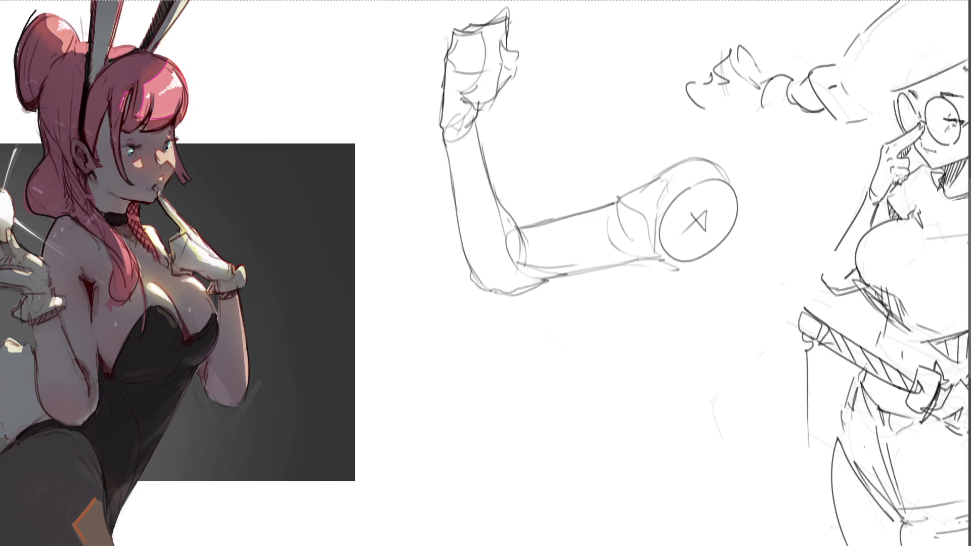
{"action": "mouse_move", "coordinate": [501, 49]}
{"action": "left_mouse_down"}
{"action": "mouse_move", "coordinate": [475, 92]}
{"action": "mouse_move", "coordinate": [492, 78]}
{"action": "left_mouse_up"}
{"action": "mouse_move", "coordinate": [492, 75]}
{"action": "left_mouse_down"}
{"action": "mouse_move", "coordinate": [488, 99]}
{"action": "mouse_move", "coordinate": [482, 67]}
{"action": "mouse_move", "coordinate": [518, 84]}
{"action": "mouse_move", "coordinate": [500, 71]}
{"action": "mouse_move", "coordinate": [493, 104]}
{"action": "mouse_move", "coordinate": [465, 128]}
{"action": "mouse_move", "coordinate": [475, 124]}
{"action": "mouse_move", "coordinate": [471, 146]}
{"action": "mouse_move", "coordinate": [447, 152]}
{"action": "mouse_move", "coordinate": [449, 164]}
{"action": "left_mouse_up"}
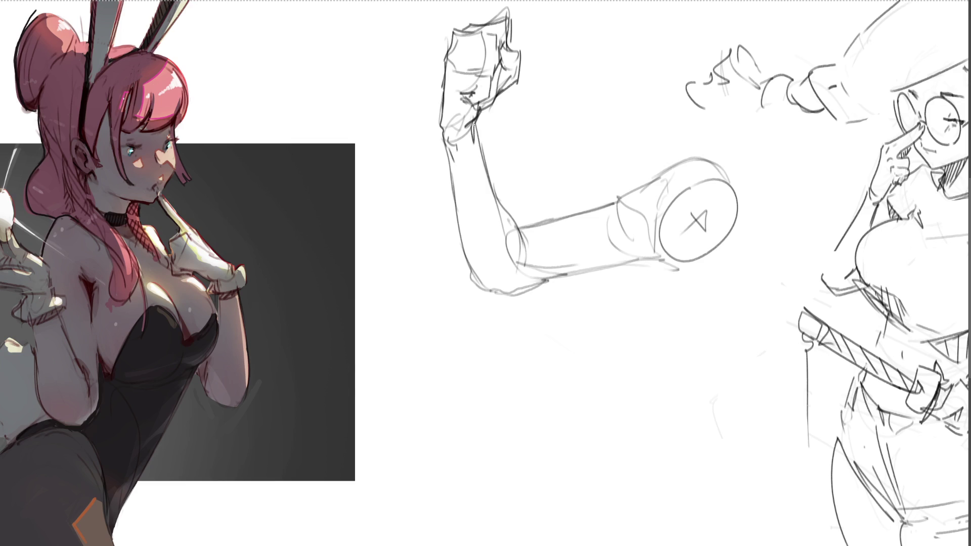
Darken the arm and end-circle contours, then scale the sketch down with Free Transform
{"action": "left_click_drag", "start_coordinate": [474, 123], "coordinate": [524, 262]}
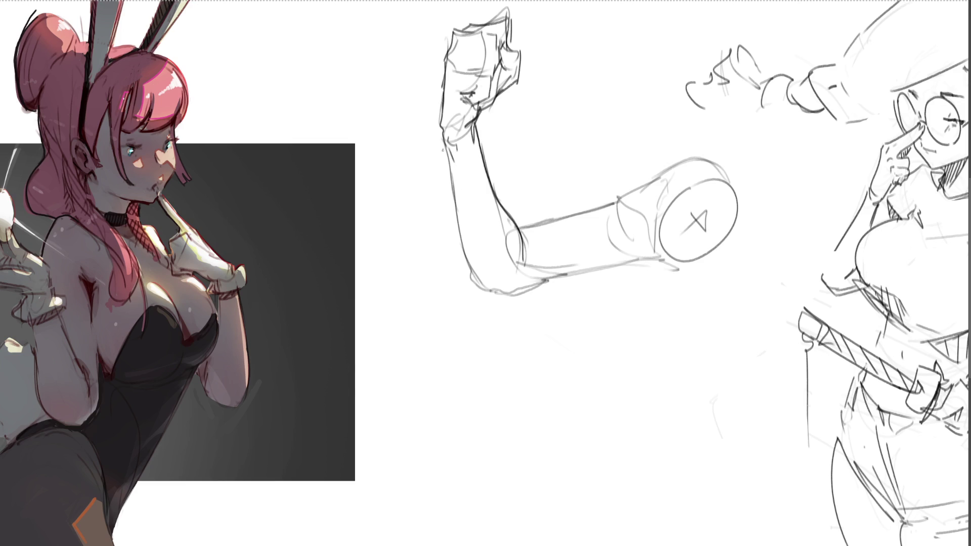
{"action": "mouse_move", "coordinate": [443, 144]}
{"action": "left_mouse_down"}
{"action": "mouse_move", "coordinate": [477, 289]}
{"action": "mouse_move", "coordinate": [549, 287]}
{"action": "mouse_move", "coordinate": [526, 289]}
{"action": "mouse_move", "coordinate": [663, 259]}
{"action": "left_mouse_up"}
{"action": "mouse_move", "coordinate": [520, 228]}
{"action": "left_mouse_down"}
{"action": "mouse_move", "coordinate": [619, 199]}
{"action": "mouse_move", "coordinate": [703, 158]}
{"action": "mouse_move", "coordinate": [744, 202]}
{"action": "left_mouse_up"}
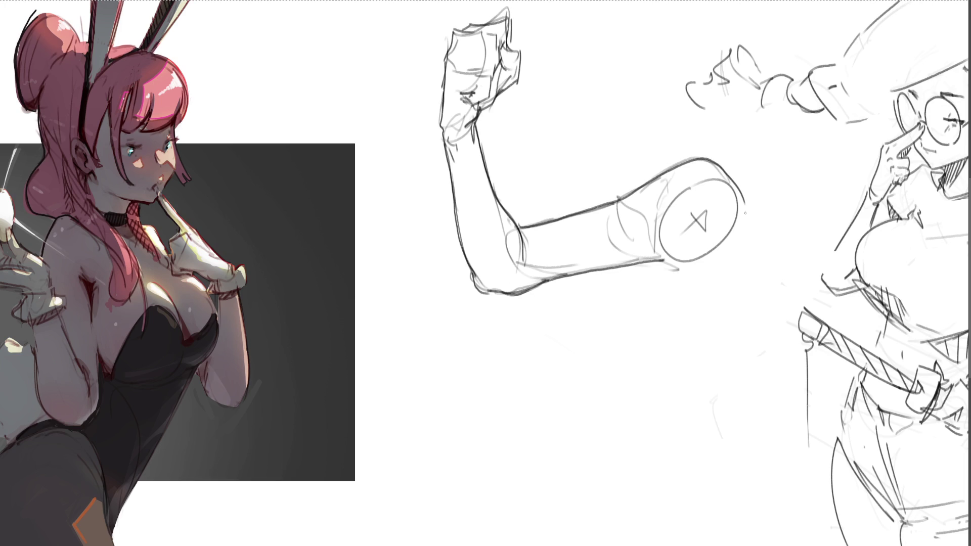
{"action": "left_click_drag", "start_coordinate": [665, 222], "coordinate": [659, 256]}
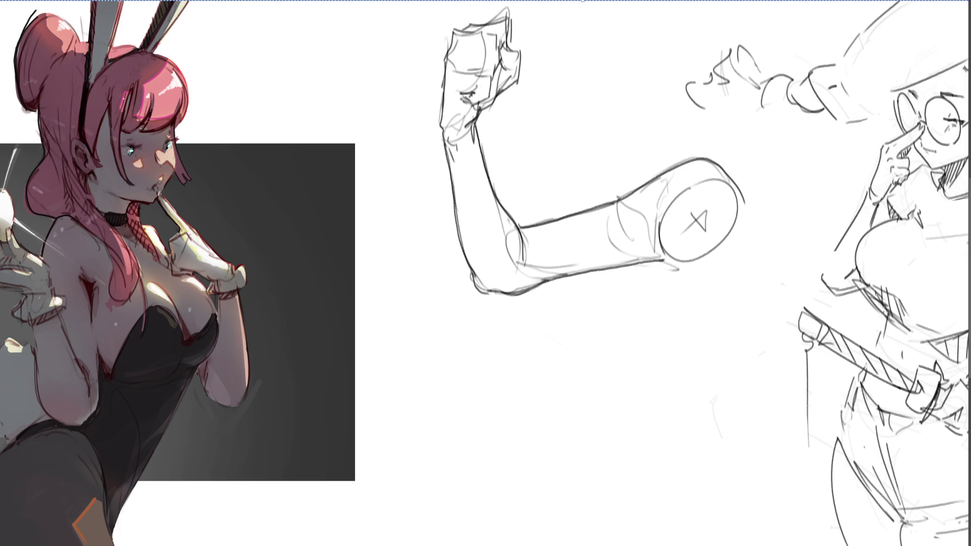
{"action": "left_click_drag", "start_coordinate": [581, 1], "coordinate": [624, 199]}
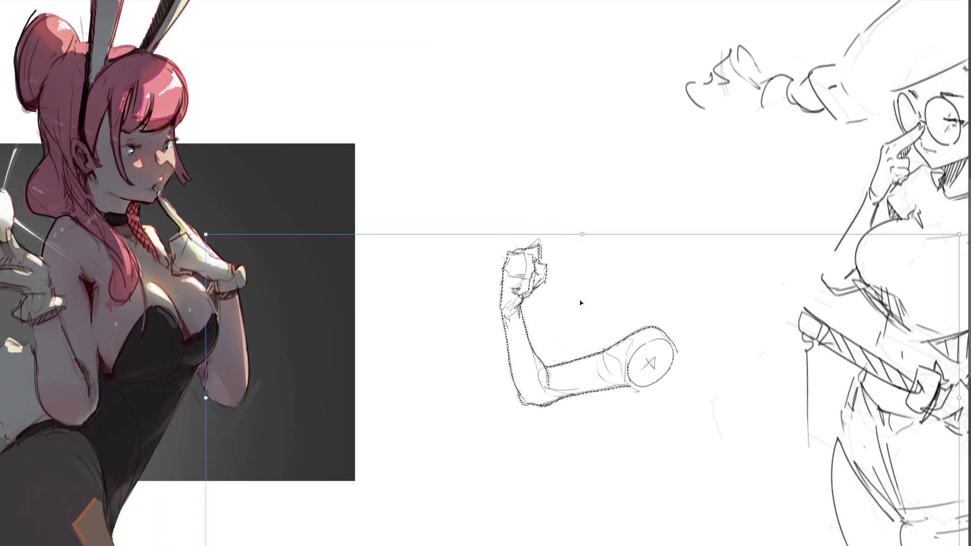
Move the scaled arm sketch to the top left, commit and deselect, then start a new arc mid-canvas
{"action": "mouse_move", "coordinate": [576, 240]}
{"action": "left_mouse_down"}
{"action": "mouse_move", "coordinate": [444, 76]}
{"action": "mouse_move", "coordinate": [324, 72]}
{"action": "left_mouse_up"}
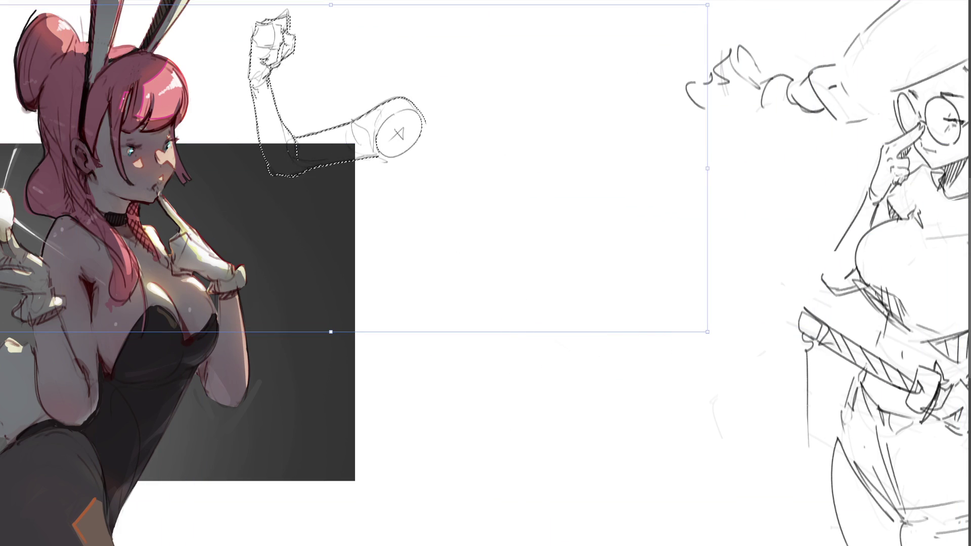
{"action": "key", "text": "Return"}
{"action": "key", "text": "ctrl+d"}
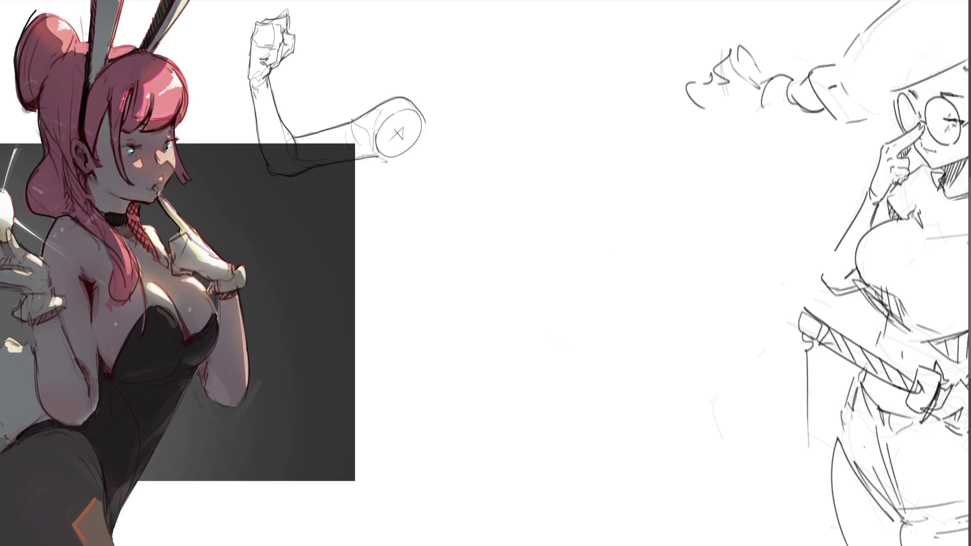
{"action": "mouse_move", "coordinate": [534, 164]}
{"action": "left_mouse_down"}
{"action": "mouse_move", "coordinate": [549, 156]}
{"action": "mouse_move", "coordinate": [558, 171]}
{"action": "mouse_move", "coordinate": [530, 172]}
{"action": "mouse_move", "coordinate": [556, 184]}
{"action": "mouse_move", "coordinate": [531, 175]}
{"action": "mouse_move", "coordinate": [490, 295]}
{"action": "left_mouse_up"}
Draw the raised forearm's edges and the elbow curve, redrawing one stray stroke
{"action": "left_click_drag", "start_coordinate": [562, 177], "coordinate": [541, 309]}
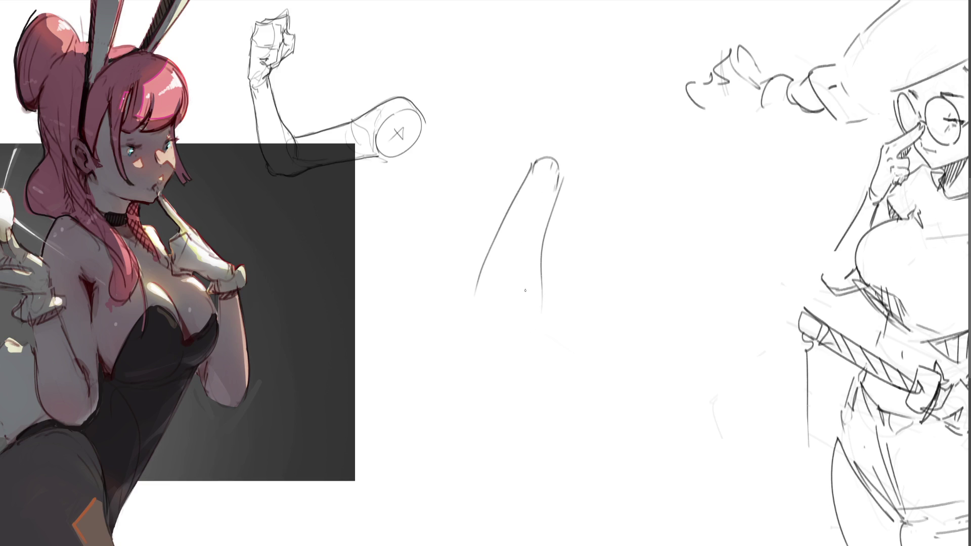
{"action": "mouse_move", "coordinate": [538, 244]}
{"action": "left_mouse_down"}
{"action": "mouse_move", "coordinate": [537, 279]}
{"action": "mouse_move", "coordinate": [512, 339]}
{"action": "left_mouse_up"}
{"action": "mouse_move", "coordinate": [481, 271]}
{"action": "left_mouse_down"}
{"action": "mouse_move", "coordinate": [468, 328]}
{"action": "mouse_move", "coordinate": [478, 358]}
{"action": "mouse_move", "coordinate": [495, 357]}
{"action": "left_mouse_up"}
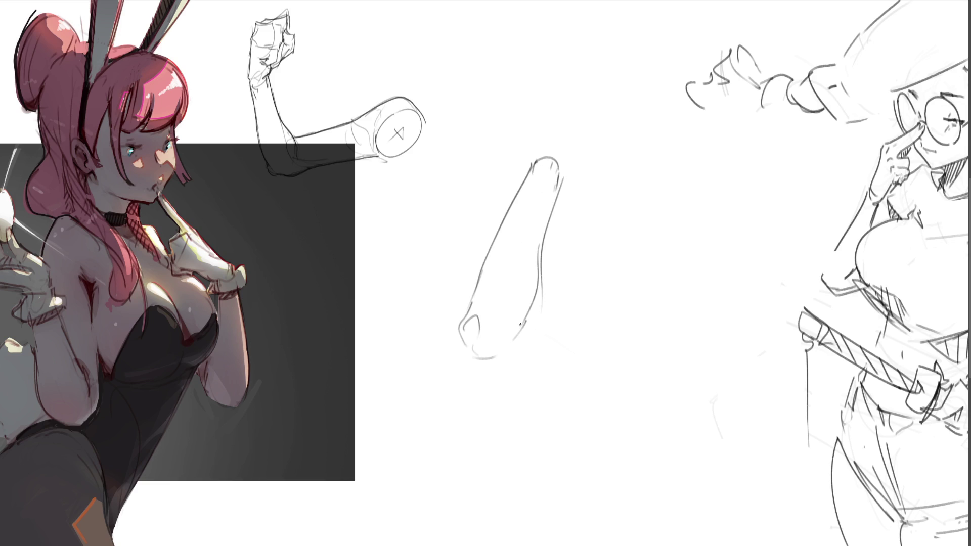
{"action": "mouse_move", "coordinate": [519, 324]}
{"action": "left_mouse_down"}
{"action": "mouse_move", "coordinate": [475, 365]}
{"action": "mouse_move", "coordinate": [536, 361]}
{"action": "mouse_move", "coordinate": [513, 367]}
{"action": "mouse_move", "coordinate": [618, 308]}
{"action": "left_mouse_up"}
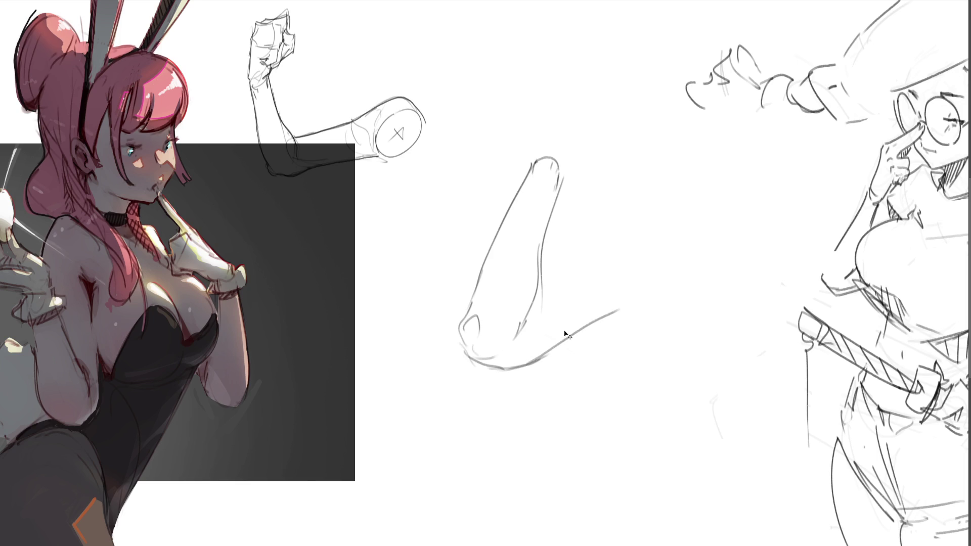
{"action": "key", "text": "ctrl+z"}
{"action": "mouse_move", "coordinate": [517, 365]}
{"action": "left_mouse_down"}
{"action": "mouse_move", "coordinate": [632, 296]}
{"action": "mouse_move", "coordinate": [660, 319]}
{"action": "mouse_move", "coordinate": [658, 294]}
{"action": "mouse_move", "coordinate": [687, 266]}
{"action": "mouse_move", "coordinate": [671, 263]}
{"action": "left_mouse_up"}
{"action": "mouse_move", "coordinate": [536, 283]}
{"action": "left_mouse_down"}
{"action": "mouse_move", "coordinate": [597, 260]}
{"action": "mouse_move", "coordinate": [625, 263]}
{"action": "mouse_move", "coordinate": [631, 218]}
{"action": "mouse_move", "coordinate": [719, 245]}
{"action": "left_mouse_up"}
Sketch the upper arm's top and underside contours sweeping to the right
{"action": "left_click_drag", "start_coordinate": [654, 213], "coordinate": [770, 256]}
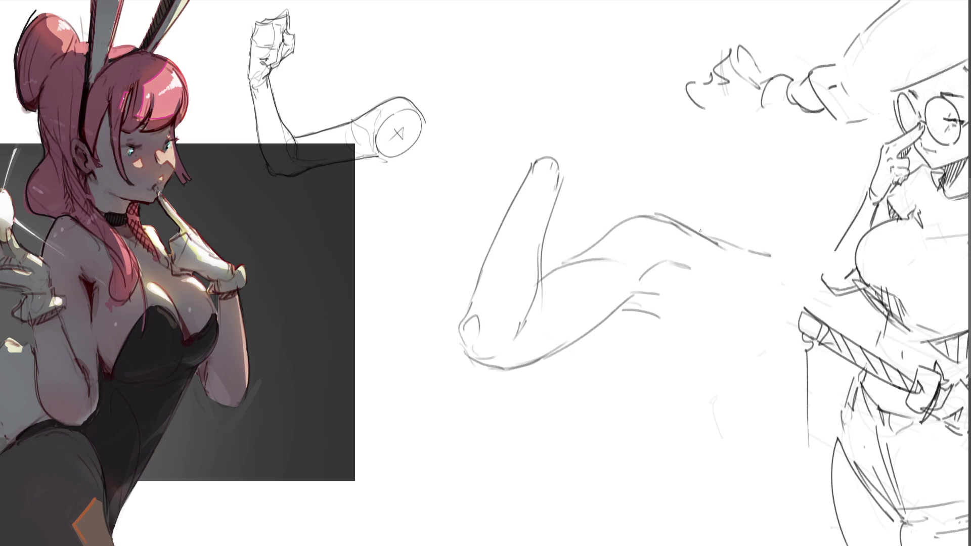
{"action": "left_click_drag", "start_coordinate": [701, 230], "coordinate": [763, 241]}
{"action": "mouse_move", "coordinate": [636, 281]}
{"action": "left_mouse_down"}
{"action": "mouse_move", "coordinate": [683, 267]}
{"action": "mouse_move", "coordinate": [711, 302]}
{"action": "mouse_move", "coordinate": [742, 317]}
{"action": "mouse_move", "coordinate": [730, 309]}
{"action": "left_mouse_up"}
{"action": "mouse_move", "coordinate": [706, 282]}
{"action": "left_mouse_down"}
{"action": "mouse_move", "coordinate": [737, 285]}
{"action": "mouse_move", "coordinate": [728, 308]}
{"action": "mouse_move", "coordinate": [812, 269]}
{"action": "mouse_move", "coordinate": [854, 310]}
{"action": "left_mouse_up"}
{"action": "mouse_move", "coordinate": [647, 318]}
{"action": "left_mouse_down"}
{"action": "mouse_move", "coordinate": [687, 335]}
{"action": "mouse_move", "coordinate": [638, 313]}
{"action": "left_mouse_up"}
{"action": "left_click_drag", "start_coordinate": [586, 329], "coordinate": [642, 316]}
{"action": "mouse_move", "coordinate": [617, 319]}
{"action": "left_mouse_down"}
{"action": "mouse_move", "coordinate": [685, 335]}
{"action": "mouse_move", "coordinate": [703, 359]}
{"action": "left_mouse_up"}
{"action": "left_click_drag", "start_coordinate": [672, 327], "coordinate": [762, 410]}
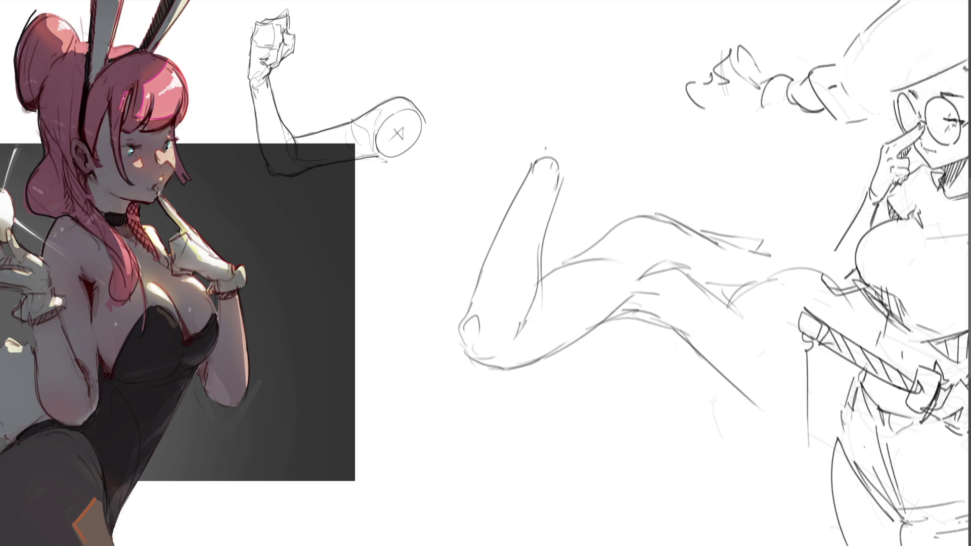
Refine the forearm tip and begin the fist with a V-shaped stroke
{"action": "mouse_move", "coordinate": [533, 156]}
{"action": "left_mouse_down"}
{"action": "mouse_move", "coordinate": [547, 151]}
{"action": "mouse_move", "coordinate": [563, 185]}
{"action": "mouse_move", "coordinate": [554, 152]}
{"action": "left_mouse_up"}
{"action": "mouse_move", "coordinate": [561, 157]}
{"action": "left_mouse_down"}
{"action": "mouse_move", "coordinate": [568, 147]}
{"action": "mouse_move", "coordinate": [582, 165]}
{"action": "mouse_move", "coordinate": [601, 161]}
{"action": "mouse_move", "coordinate": [596, 142]}
{"action": "mouse_move", "coordinate": [609, 160]}
{"action": "left_mouse_up"}
{"action": "key", "text": "ctrl+z"}
{"action": "mouse_move", "coordinate": [607, 147]}
{"action": "left_mouse_down"}
{"action": "mouse_move", "coordinate": [628, 137]}
{"action": "mouse_move", "coordinate": [611, 168]}
{"action": "left_mouse_up"}
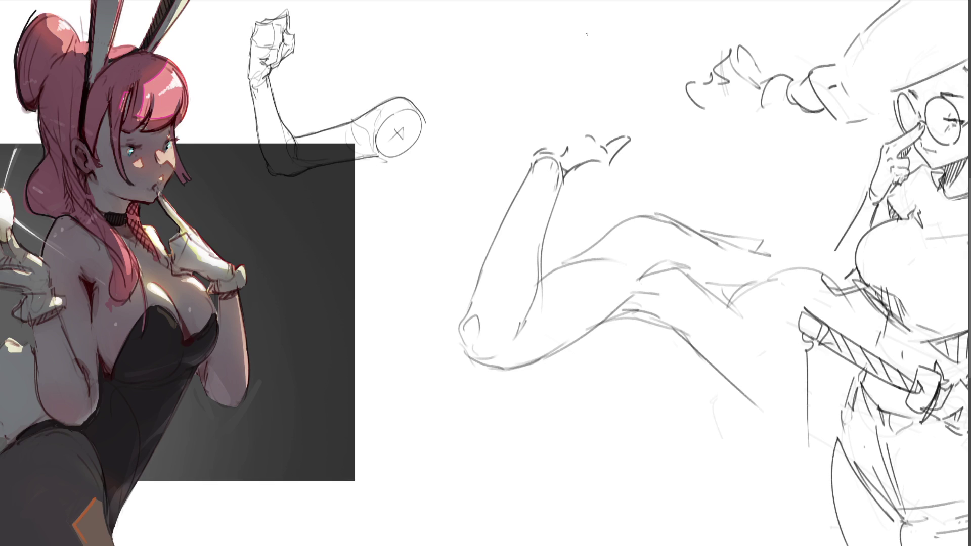
Sketch the clenched fist with finger divisions and curved knuckle strokes
{"action": "mouse_move", "coordinate": [548, 92]}
{"action": "left_mouse_down"}
{"action": "mouse_move", "coordinate": [531, 145]}
{"action": "mouse_move", "coordinate": [561, 80]}
{"action": "mouse_move", "coordinate": [622, 92]}
{"action": "mouse_move", "coordinate": [641, 106]}
{"action": "mouse_move", "coordinate": [631, 129]}
{"action": "left_mouse_up"}
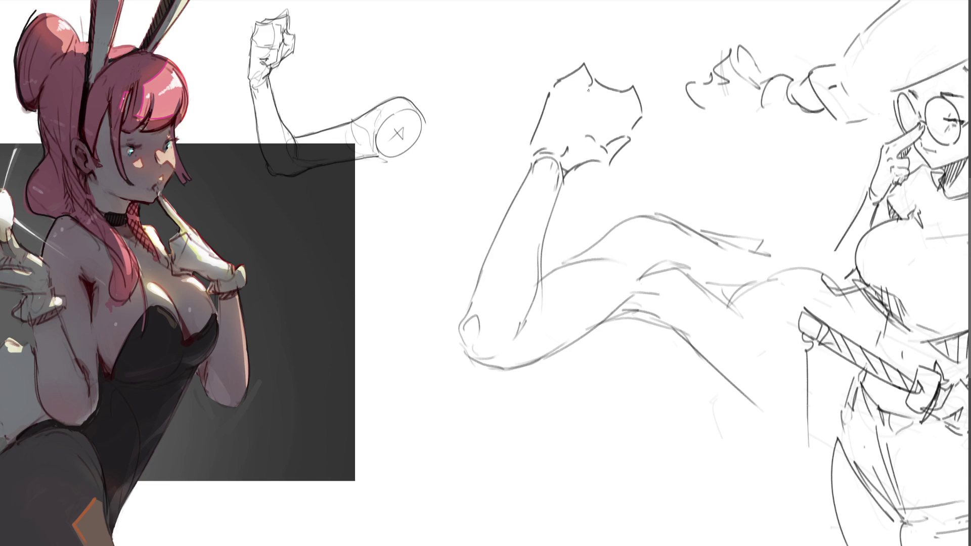
{"action": "left_click_drag", "start_coordinate": [591, 82], "coordinate": [575, 103]}
{"action": "left_click_drag", "start_coordinate": [576, 79], "coordinate": [570, 105]}
{"action": "mouse_move", "coordinate": [593, 87]}
{"action": "left_mouse_down"}
{"action": "mouse_move", "coordinate": [590, 126]}
{"action": "mouse_move", "coordinate": [618, 127]}
{"action": "mouse_move", "coordinate": [624, 116]}
{"action": "mouse_move", "coordinate": [617, 129]}
{"action": "left_mouse_up"}
{"action": "left_click_drag", "start_coordinate": [632, 105], "coordinate": [623, 107]}
{"action": "key", "text": "ctrl+z"}
{"action": "key", "text": "ctrl+z"}
{"action": "key", "text": "ctrl+z"}
{"action": "mouse_move", "coordinate": [623, 106]}
{"action": "left_mouse_down"}
{"action": "mouse_move", "coordinate": [614, 127]}
{"action": "mouse_move", "coordinate": [630, 102]}
{"action": "mouse_move", "coordinate": [626, 112]}
{"action": "mouse_move", "coordinate": [590, 105]}
{"action": "mouse_move", "coordinate": [568, 136]}
{"action": "left_mouse_up"}
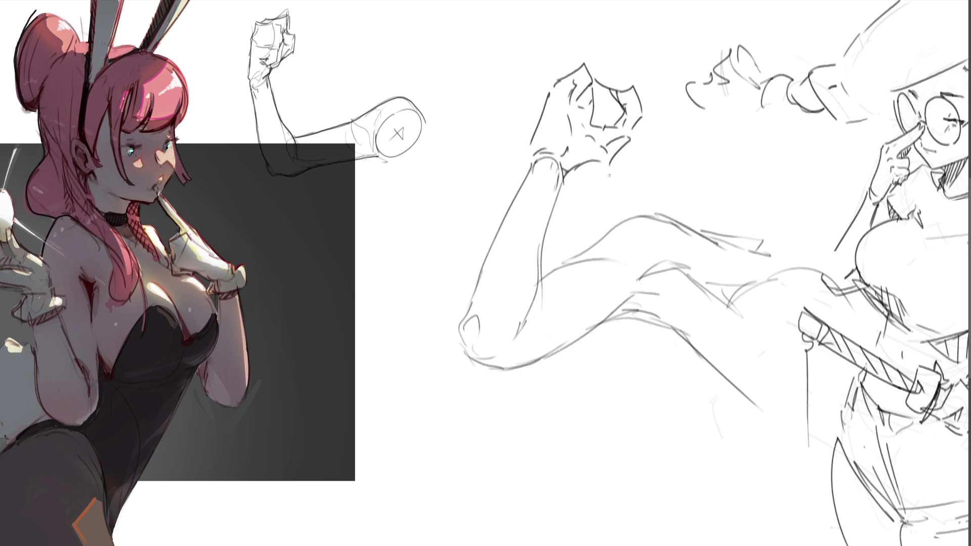
{"action": "left_click_drag", "start_coordinate": [605, 97], "coordinate": [608, 120]}
Darken the fist's left edge, the wrist crease and both forearm edges
{"action": "left_click_drag", "start_coordinate": [552, 84], "coordinate": [504, 225]}
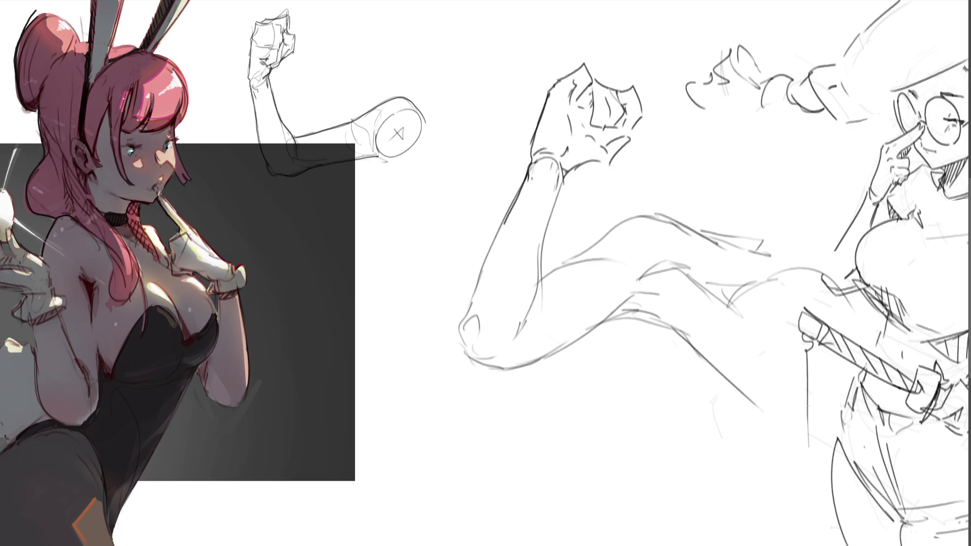
{"action": "mouse_move", "coordinate": [544, 163]}
{"action": "left_mouse_down"}
{"action": "mouse_move", "coordinate": [553, 158]}
{"action": "mouse_move", "coordinate": [554, 179]}
{"action": "mouse_move", "coordinate": [565, 155]}
{"action": "mouse_move", "coordinate": [562, 172]}
{"action": "left_mouse_up"}
{"action": "left_click_drag", "start_coordinate": [563, 170], "coordinate": [607, 159]}
{"action": "left_click_drag", "start_coordinate": [569, 170], "coordinate": [524, 320]}
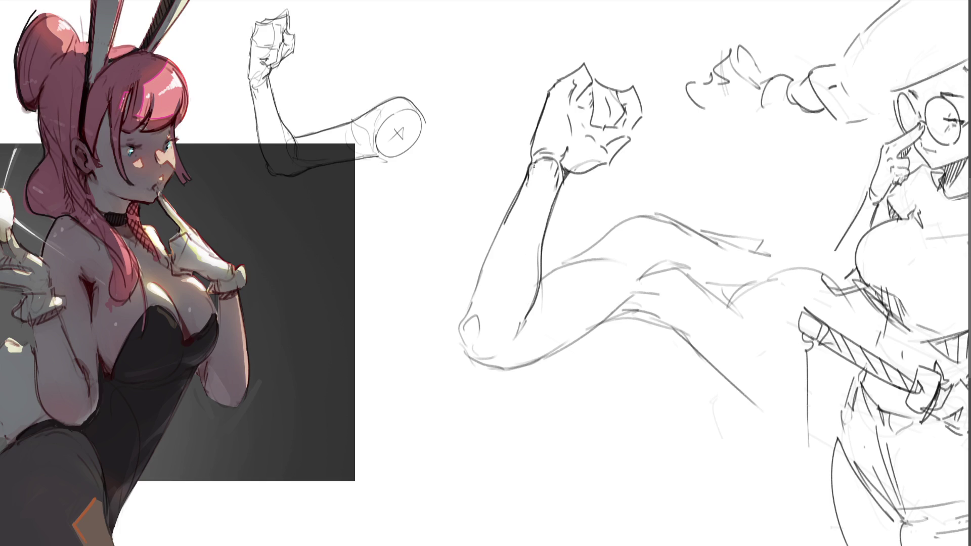
{"action": "mouse_move", "coordinate": [524, 179]}
{"action": "left_mouse_down"}
{"action": "mouse_move", "coordinate": [457, 337]}
{"action": "mouse_move", "coordinate": [474, 362]}
{"action": "mouse_move", "coordinate": [505, 356]}
{"action": "mouse_move", "coordinate": [500, 367]}
{"action": "mouse_move", "coordinate": [533, 364]}
{"action": "mouse_move", "coordinate": [640, 307]}
{"action": "left_mouse_up"}
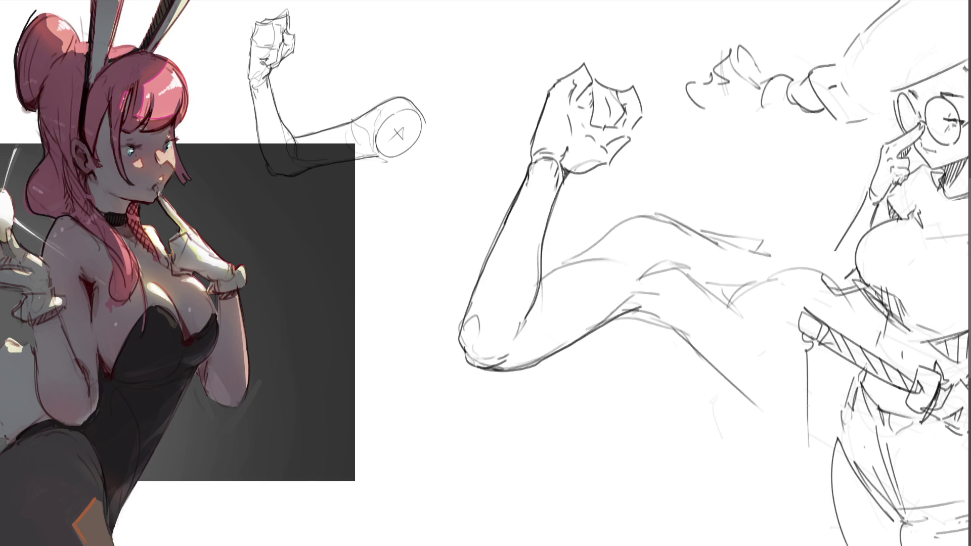
Darken the upper arm's top contour and redraw short diagonal detail strokes
{"action": "left_click_drag", "start_coordinate": [536, 284], "coordinate": [659, 214]}
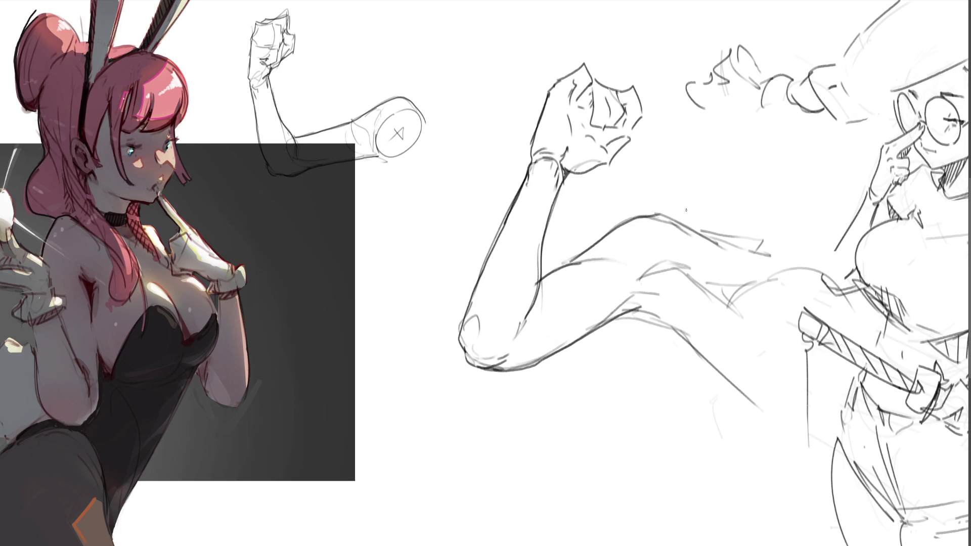
{"action": "mouse_move", "coordinate": [634, 281]}
{"action": "left_mouse_down"}
{"action": "mouse_move", "coordinate": [674, 269]}
{"action": "mouse_move", "coordinate": [736, 299]}
{"action": "left_mouse_up"}
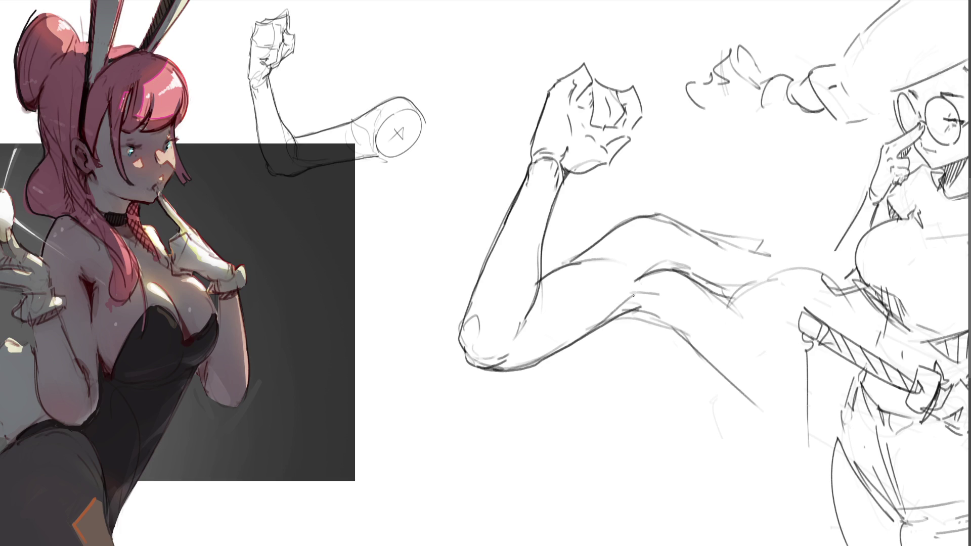
{"action": "mouse_move", "coordinate": [639, 290]}
{"action": "left_mouse_down"}
{"action": "mouse_move", "coordinate": [622, 307]}
{"action": "mouse_move", "coordinate": [675, 291]}
{"action": "mouse_move", "coordinate": [665, 307]}
{"action": "mouse_move", "coordinate": [673, 308]}
{"action": "left_mouse_up"}
{"action": "key", "text": "ctrl+z"}
{"action": "key", "text": "ctrl+z"}
{"action": "left_click_drag", "start_coordinate": [663, 279], "coordinate": [676, 291]}
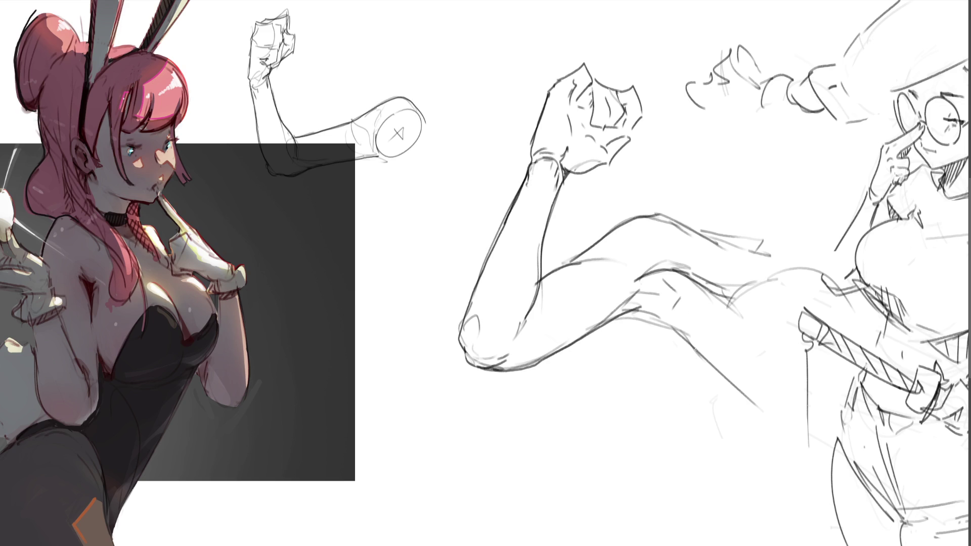